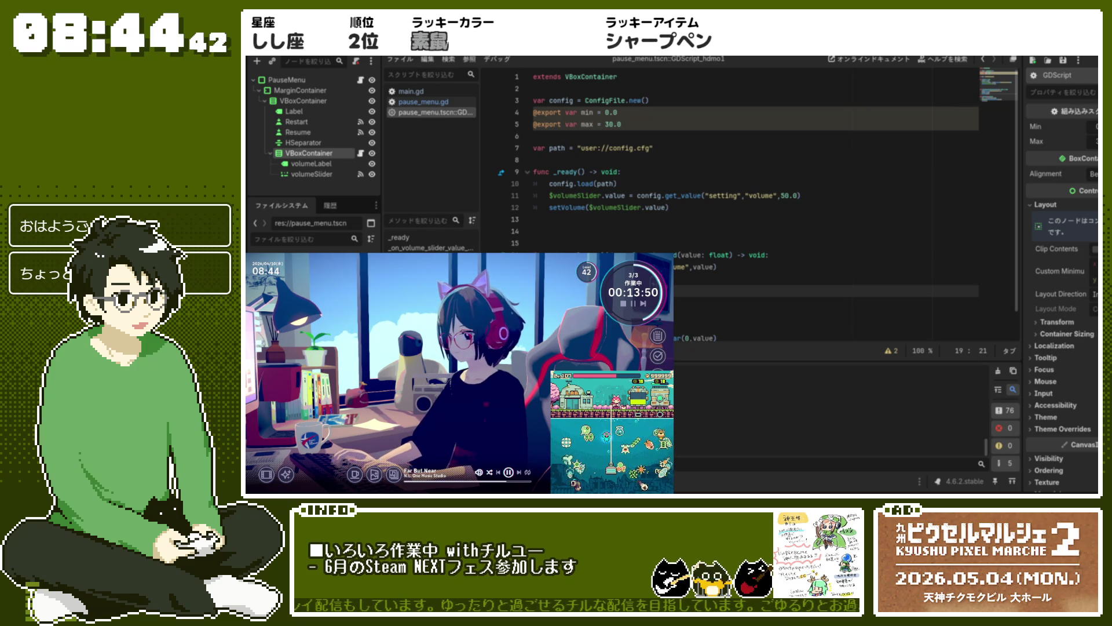
Scroll down the Inspector and expand the container's Transform properties.
scroll(1062, 290, down, 4)
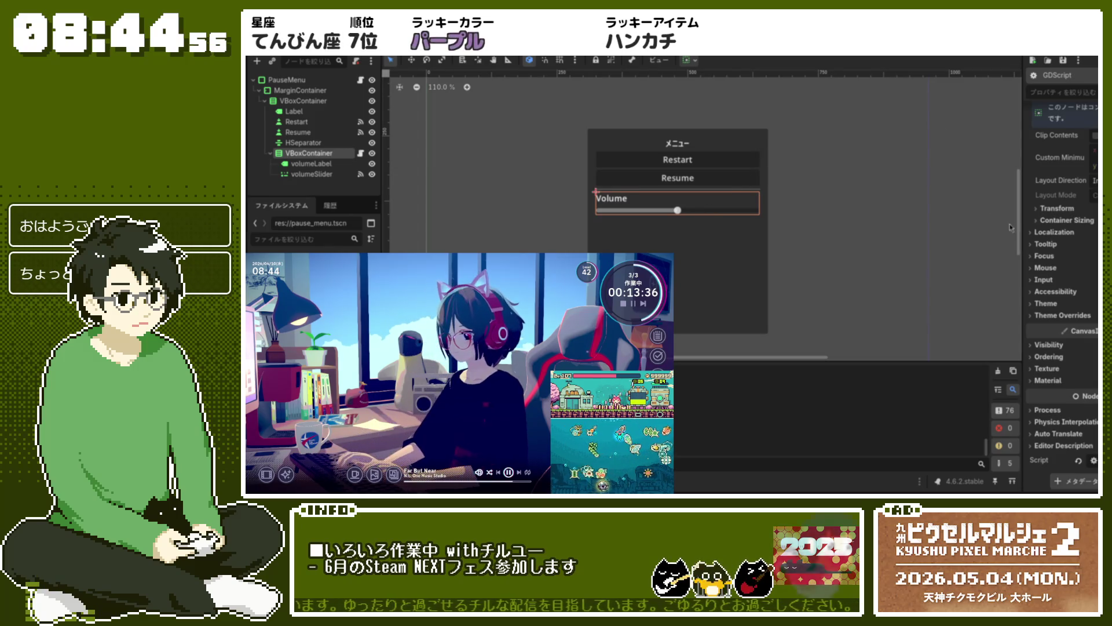
click(1038, 210)
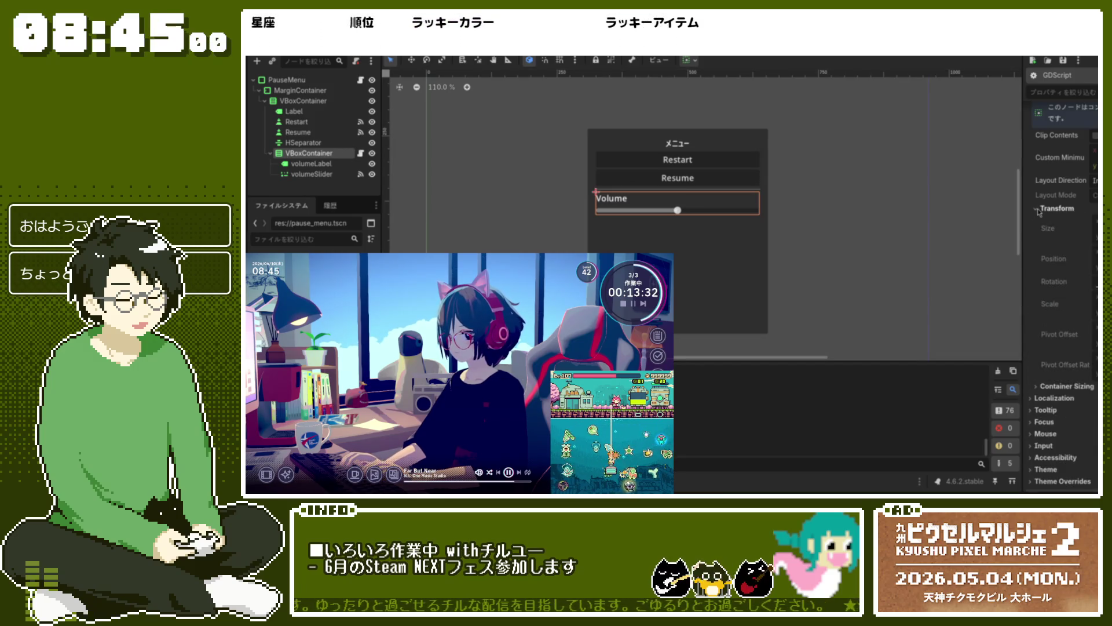
click(1039, 210)
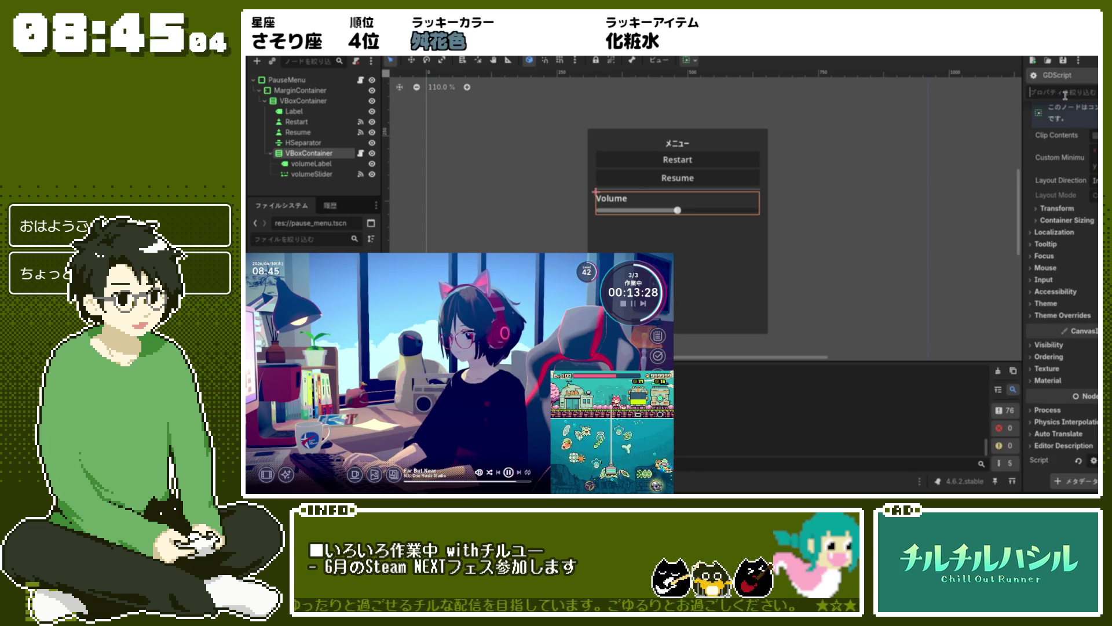
click(1064, 92)
text(b)
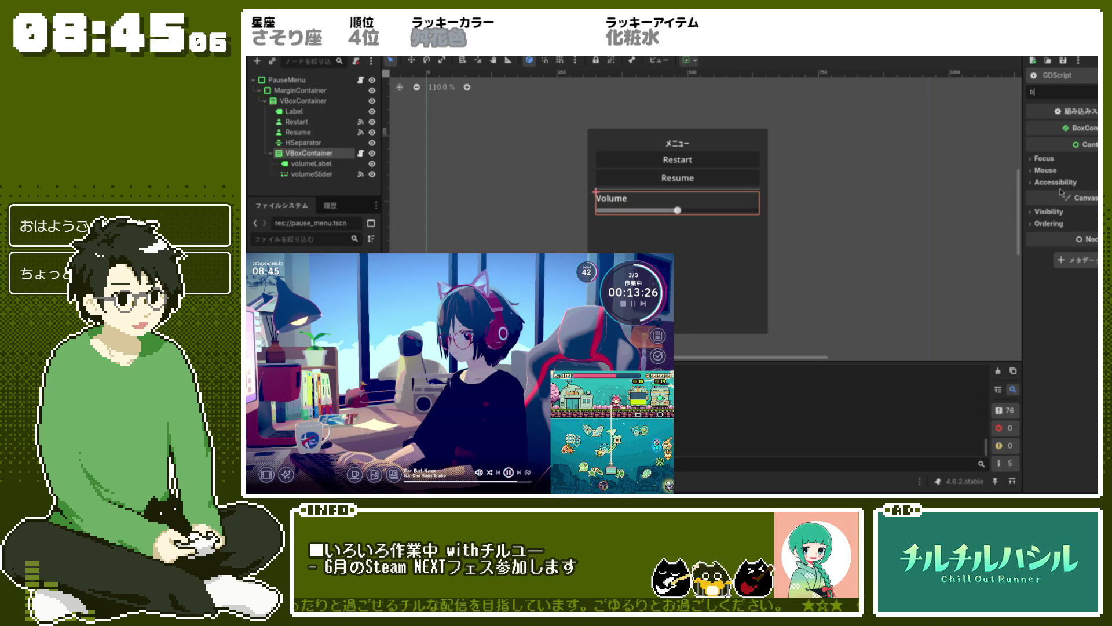
click(1043, 159)
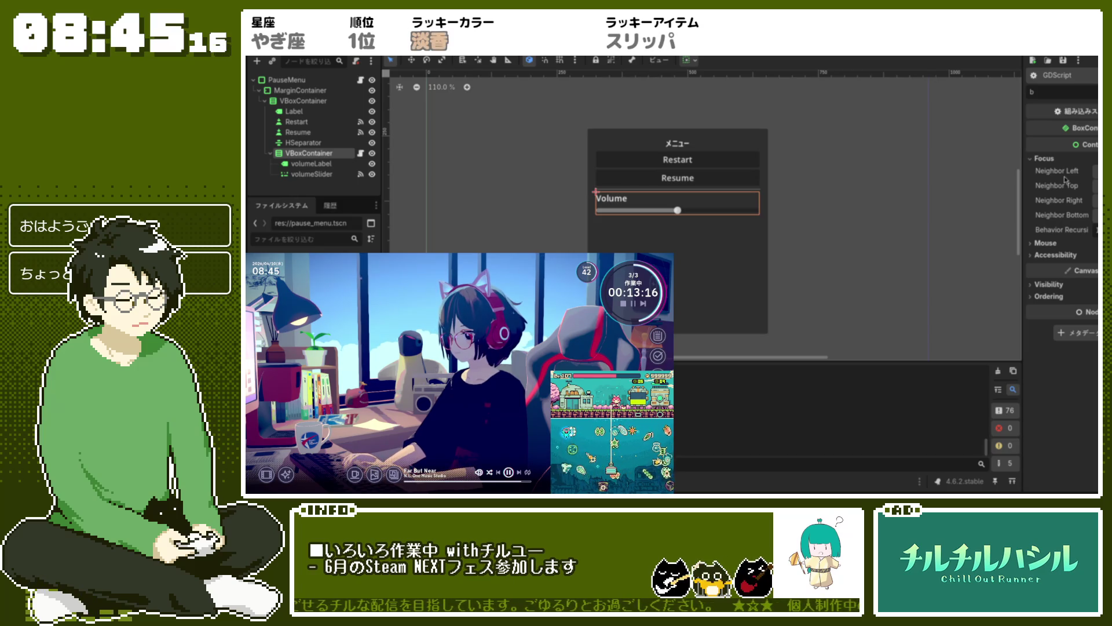
click(1050, 245)
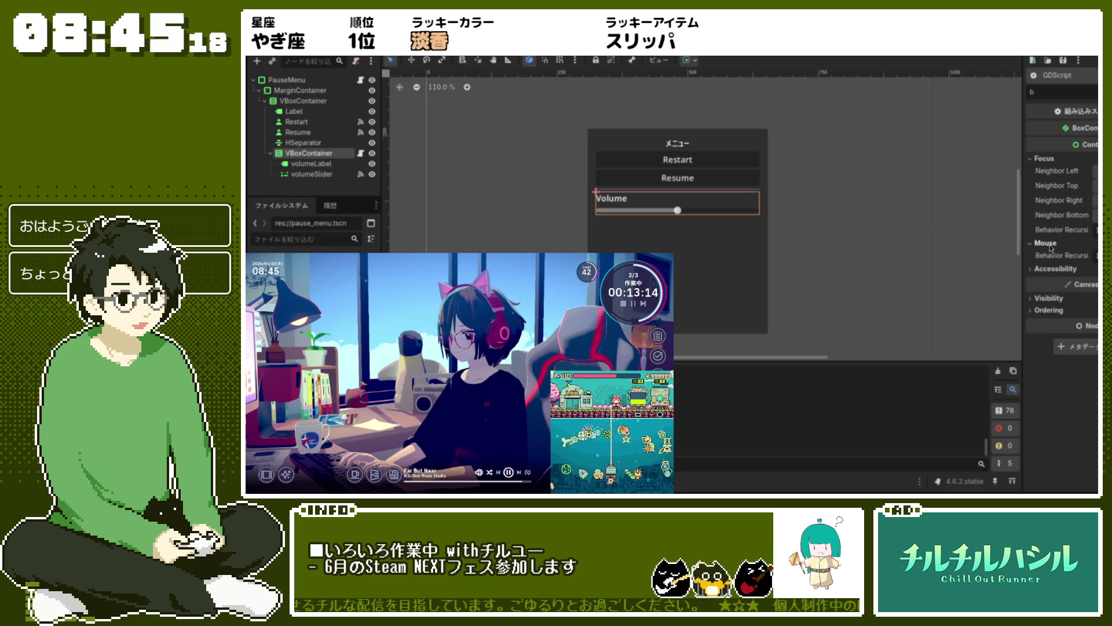
click(1047, 243)
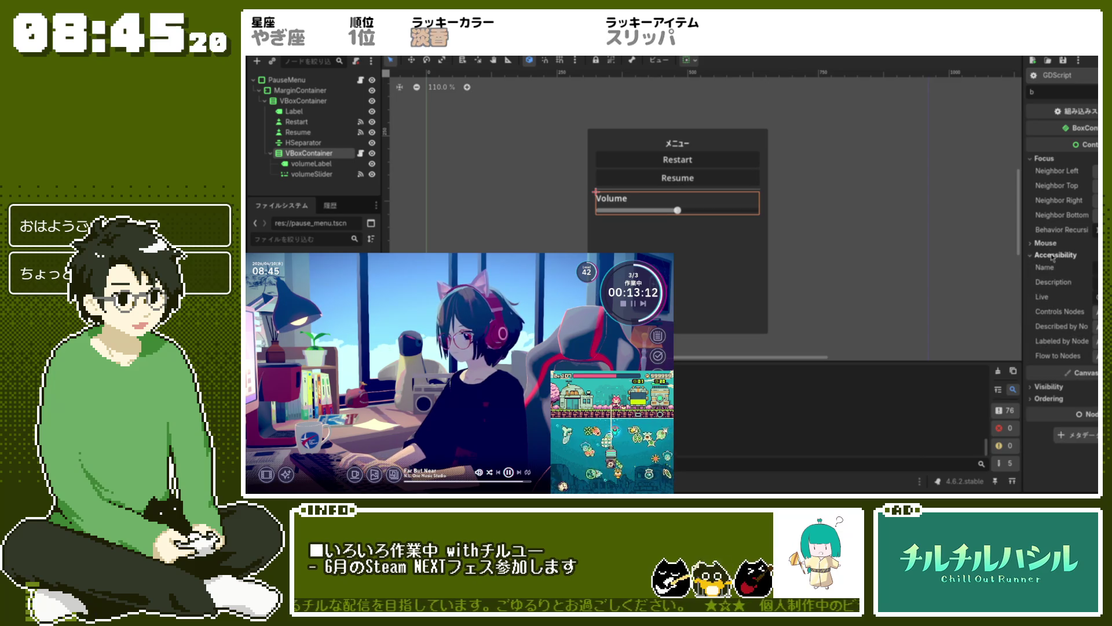
click(1055, 256)
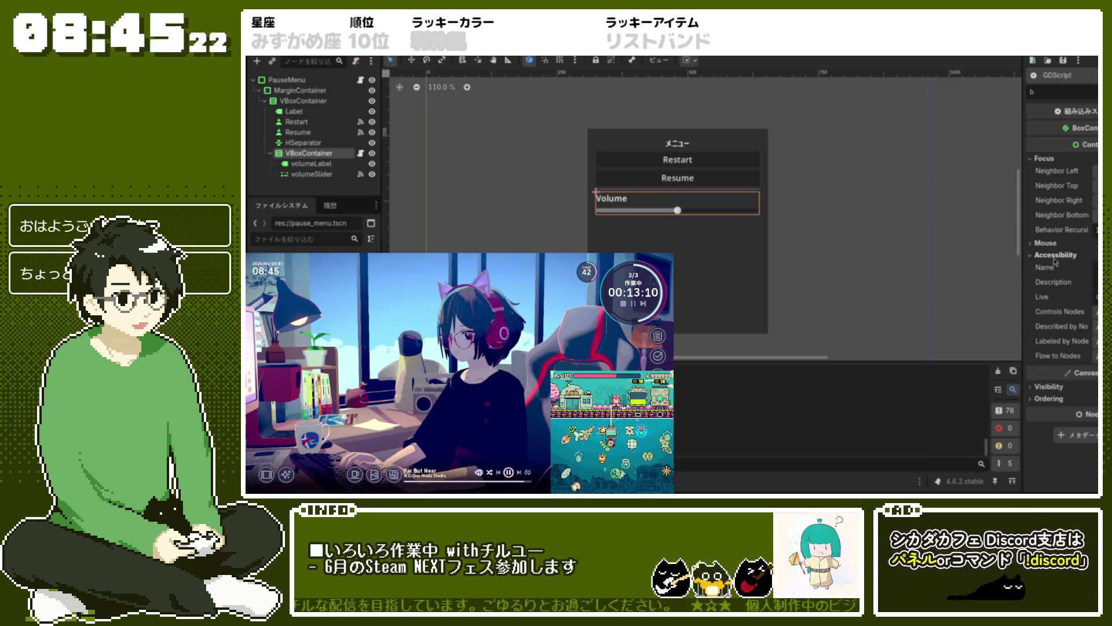
click(1055, 255)
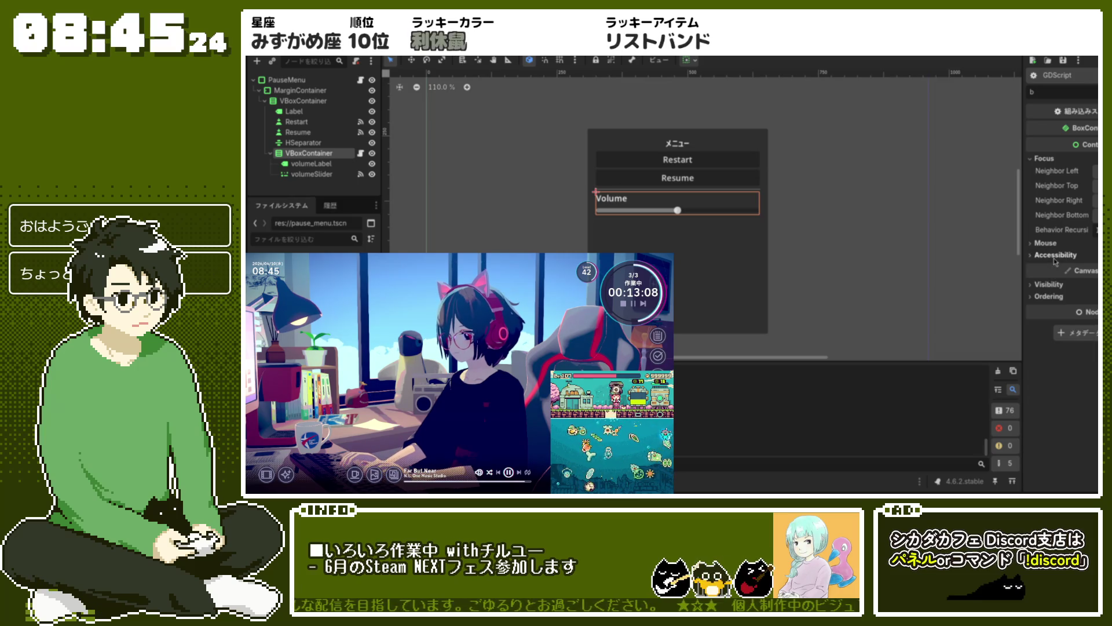
click(1054, 285)
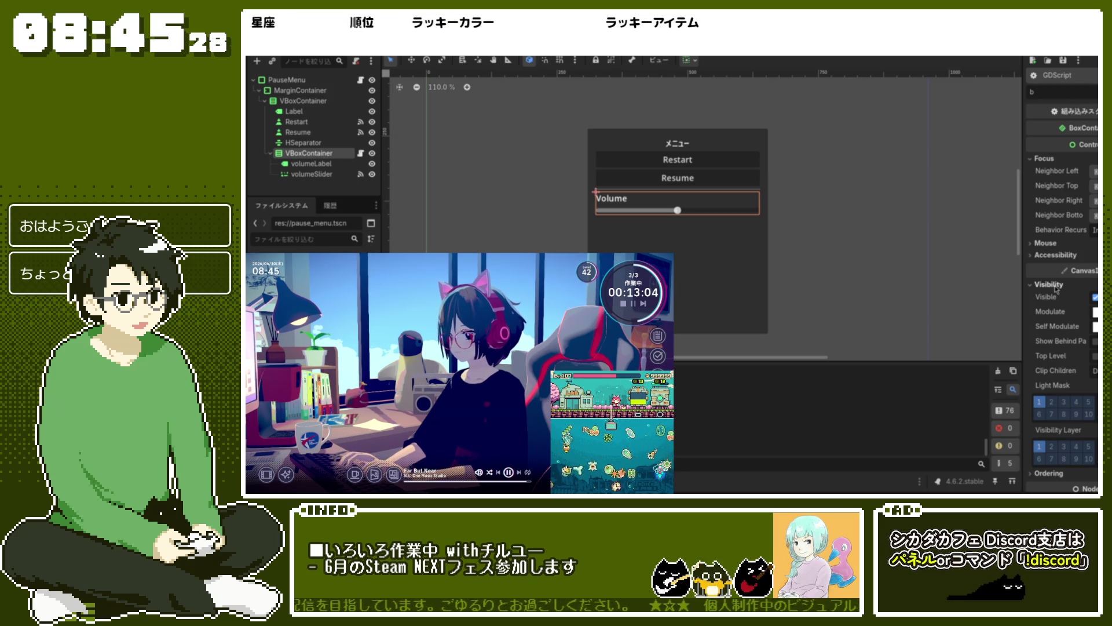
click(1050, 285)
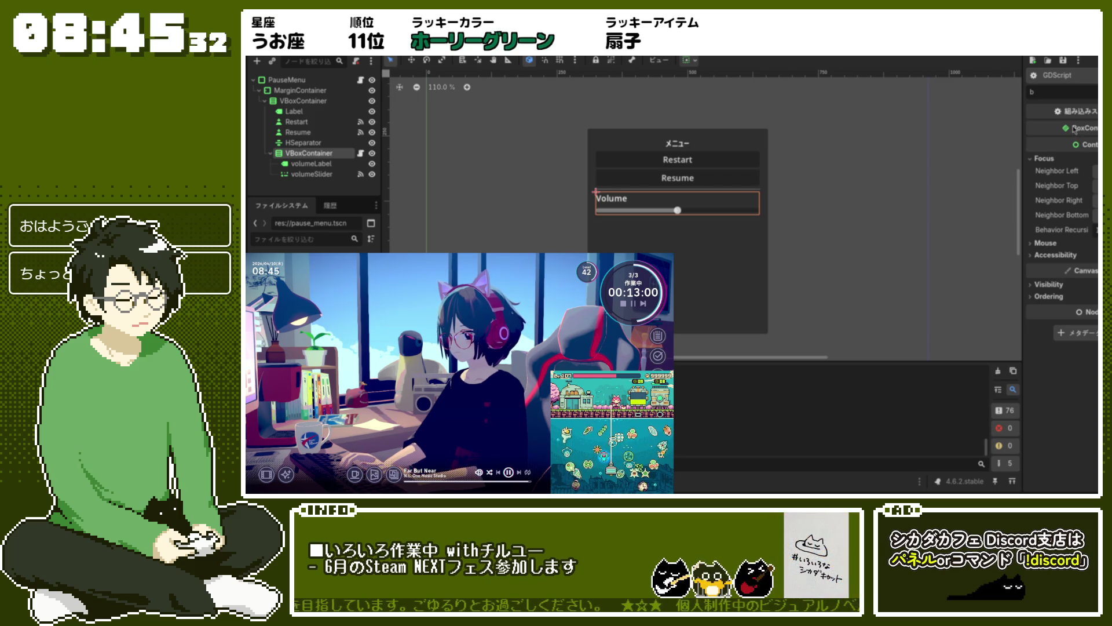
key(BackSpace)
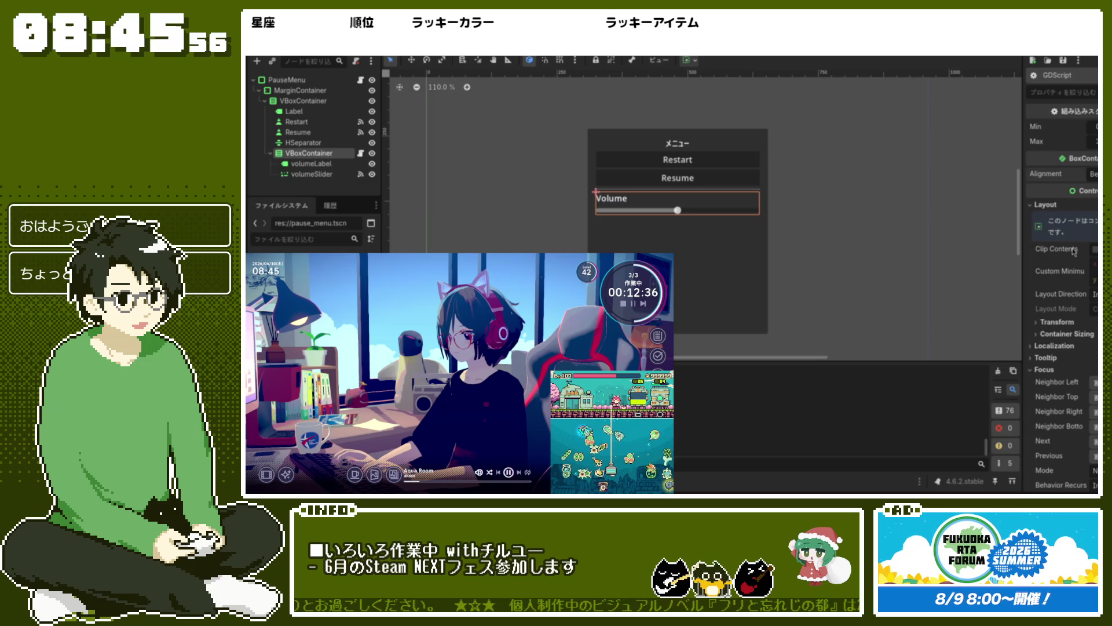
Select the PauseMenu root node and briefly expand its Focus properties.
scroll(1085, 227, down, 5)
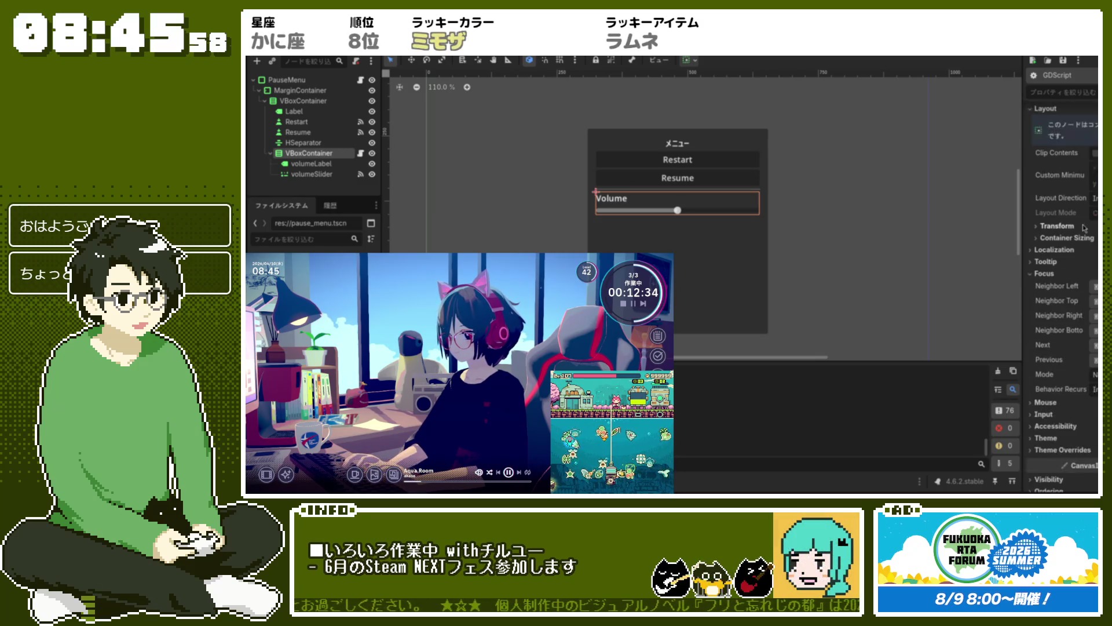
scroll(1085, 228, down, 3)
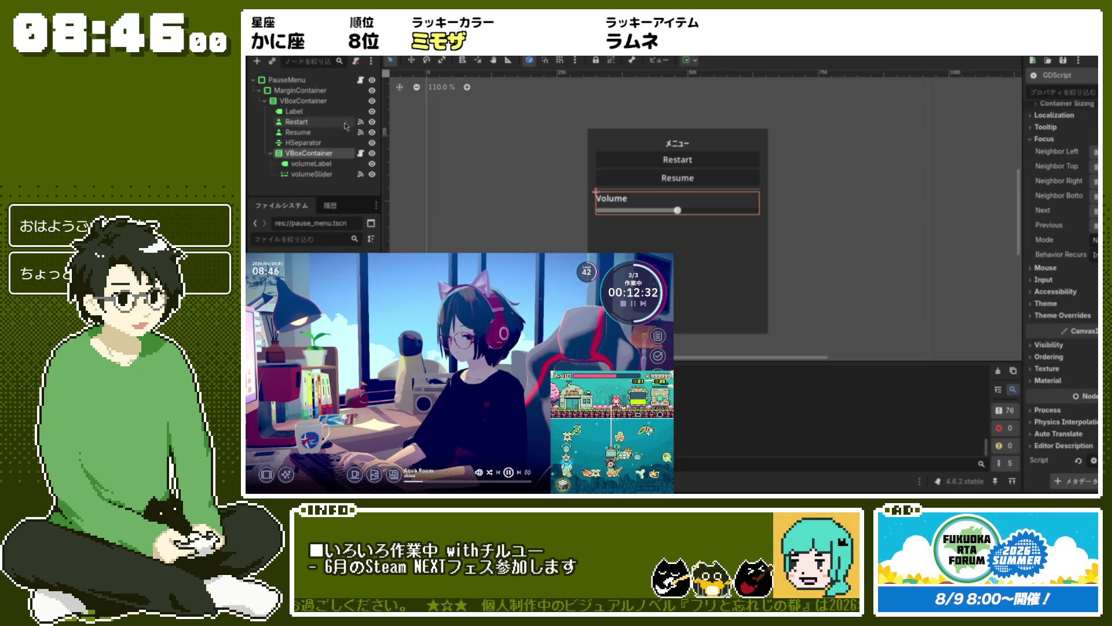
click(322, 81)
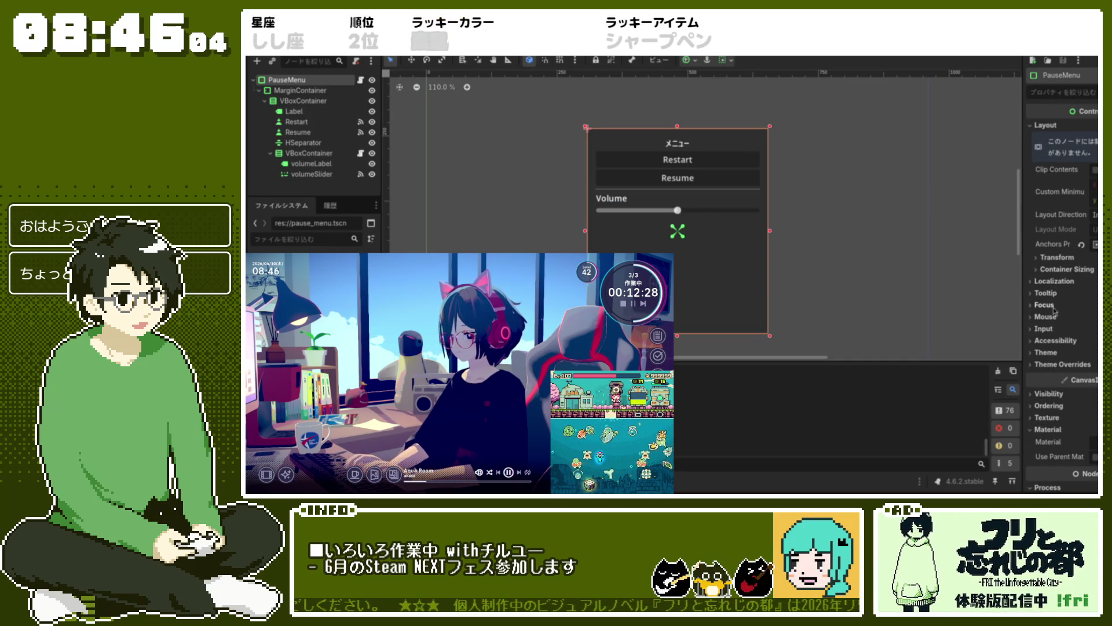
click(1048, 306)
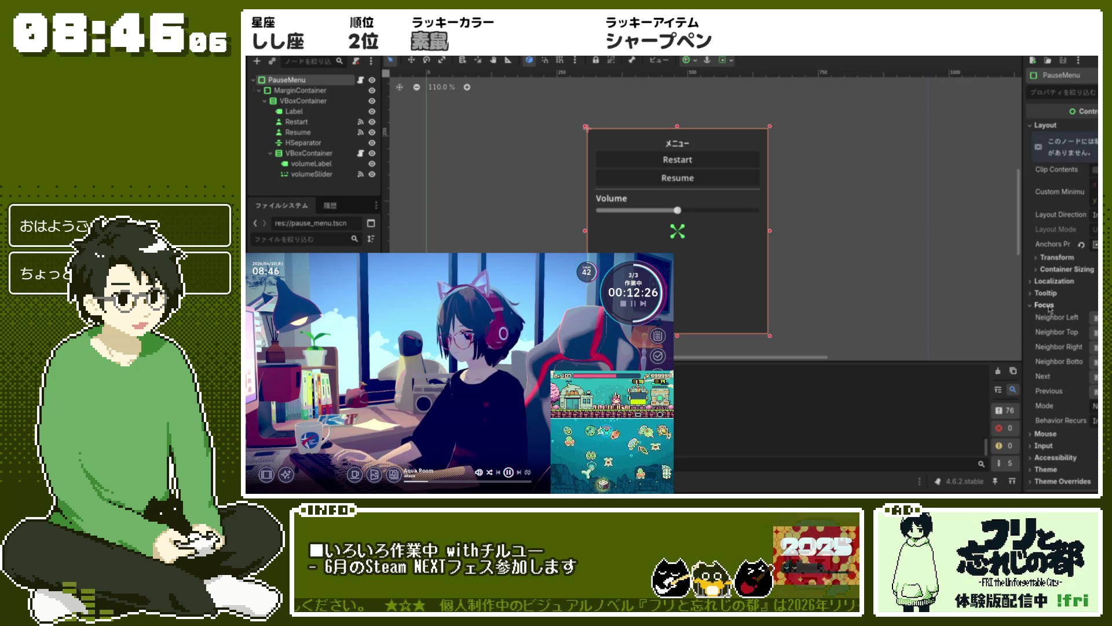
click(1046, 306)
Briefly expand PauseMenu's Transform section, then select the メニュー title label.
scroll(1062, 259, down, 4)
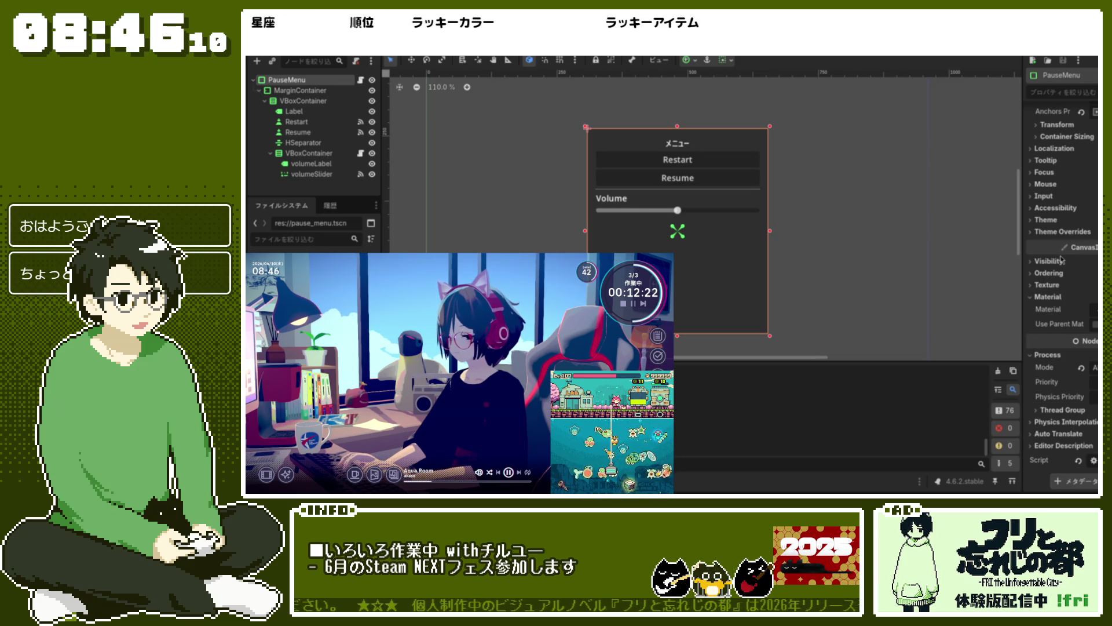
scroll(1062, 259, up, 4)
click(1062, 258)
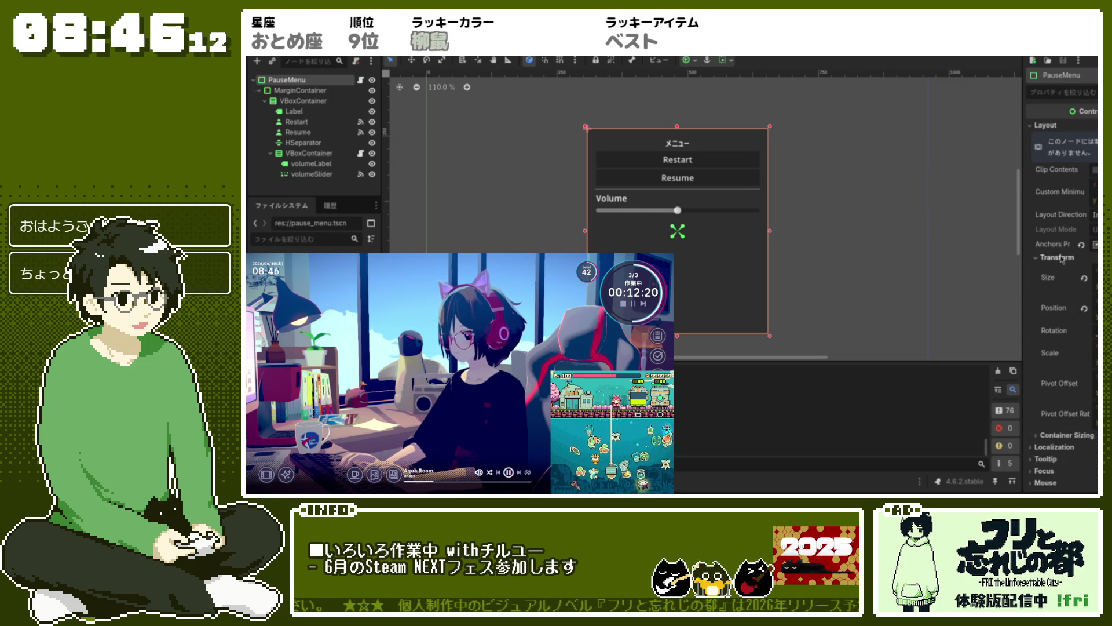
click(1062, 258)
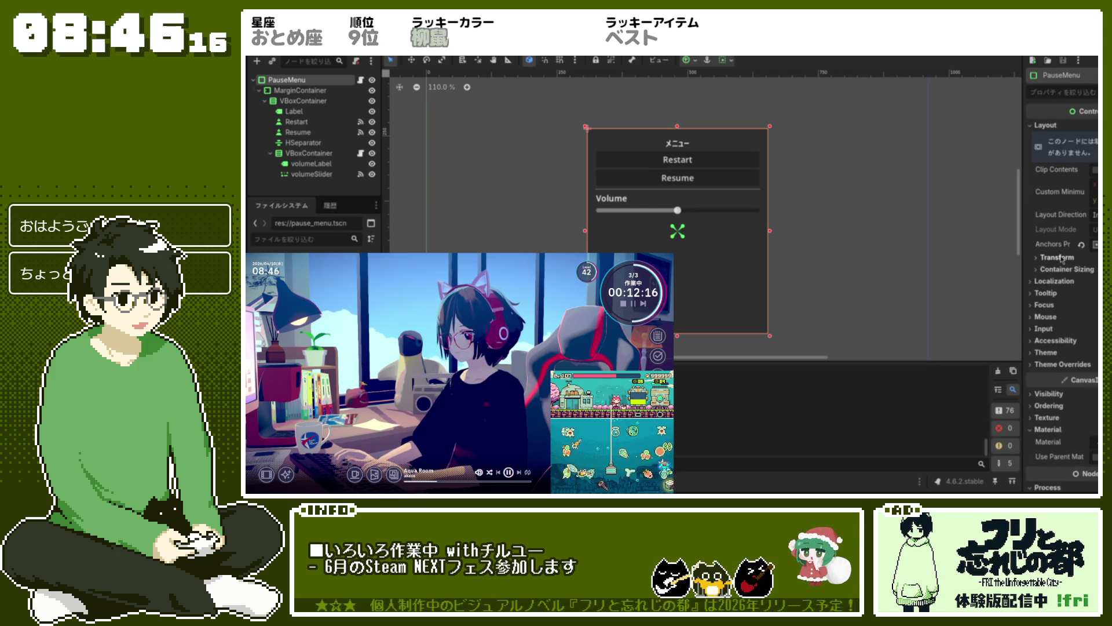
click(677, 145)
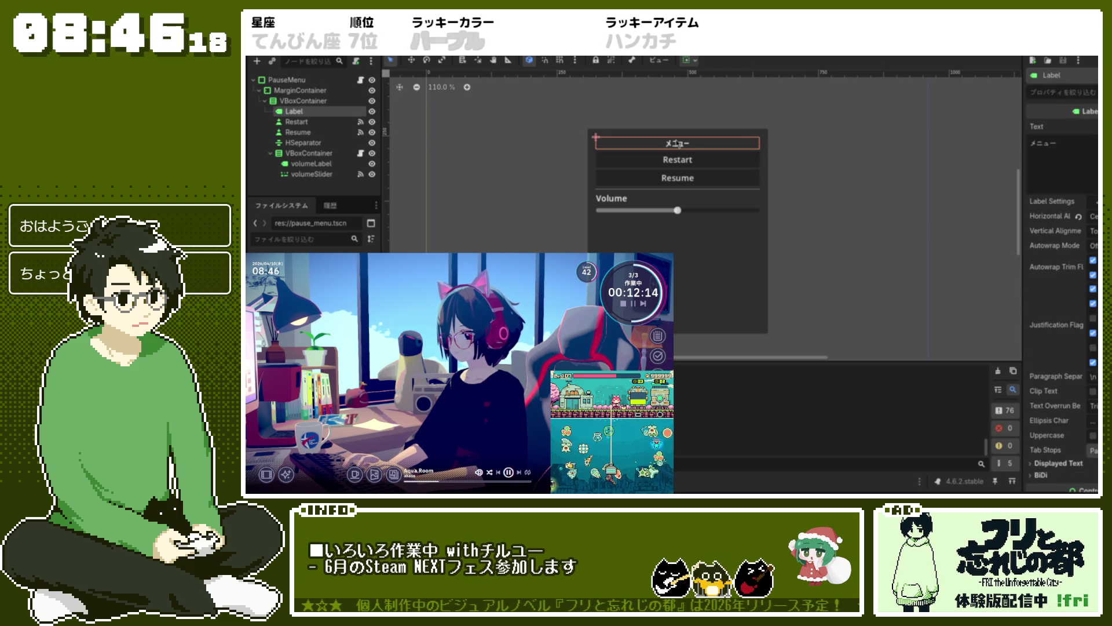
Replace the title label's text with MENU and reselect the PauseMenu node.
double_click(1074, 149)
text(MENU)
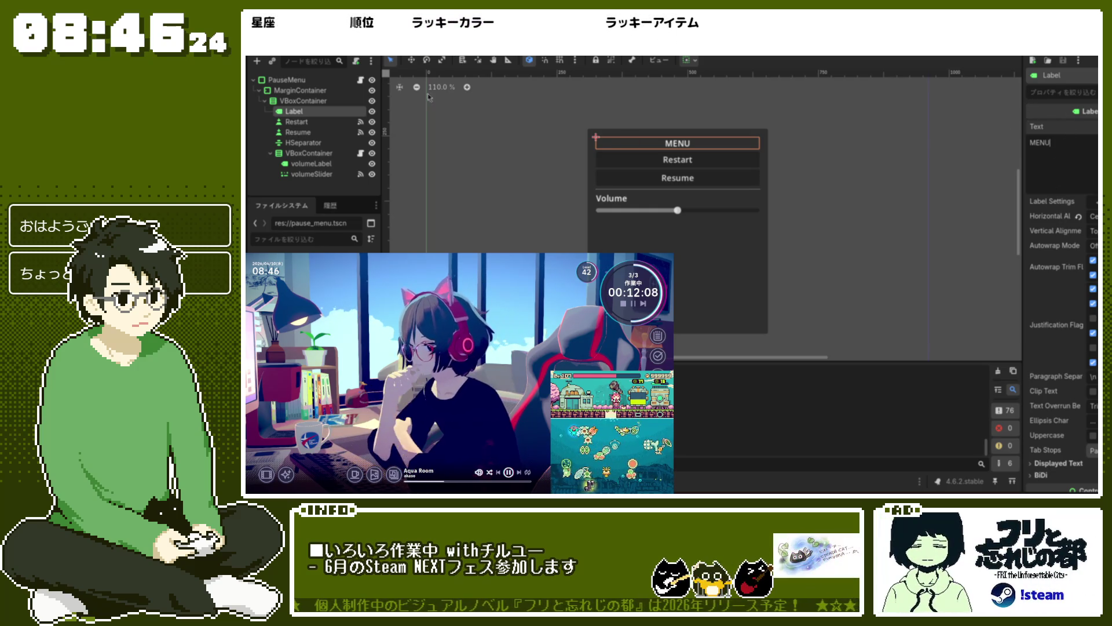
click(313, 82)
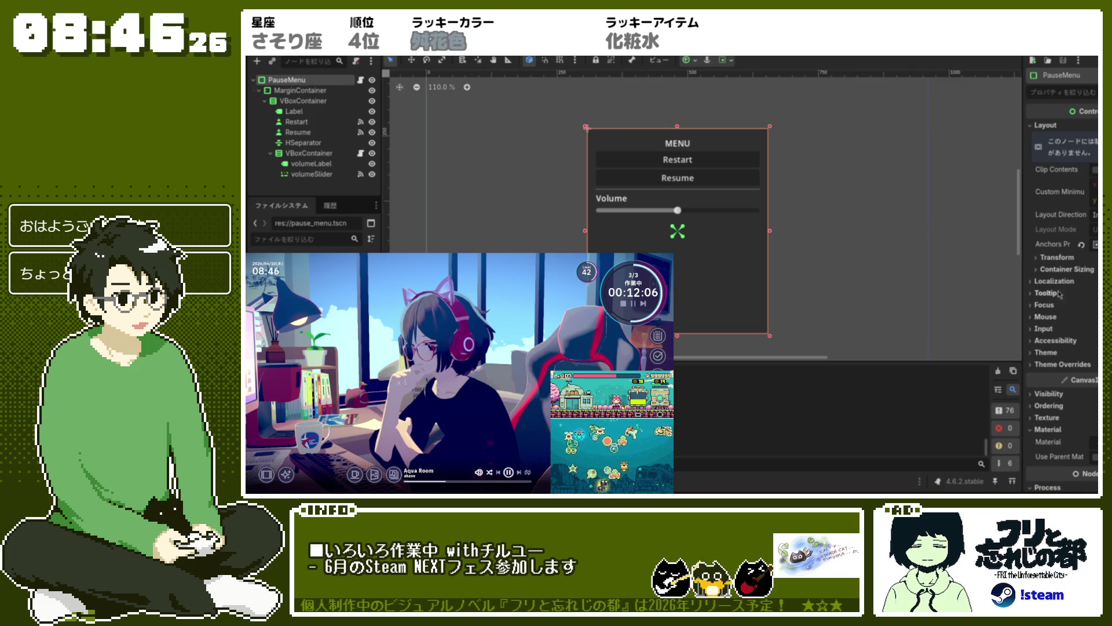
Toggle PauseMenu's Input section and leave its Focus properties expanded.
click(1032, 329)
click(1032, 329)
click(1035, 305)
click(1038, 306)
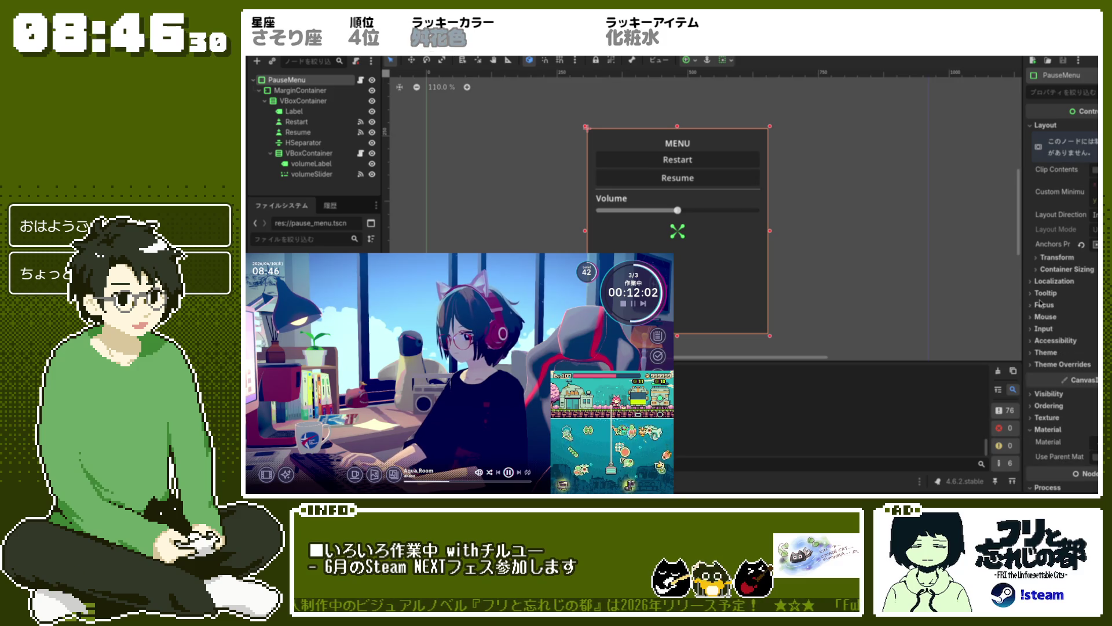
click(1044, 306)
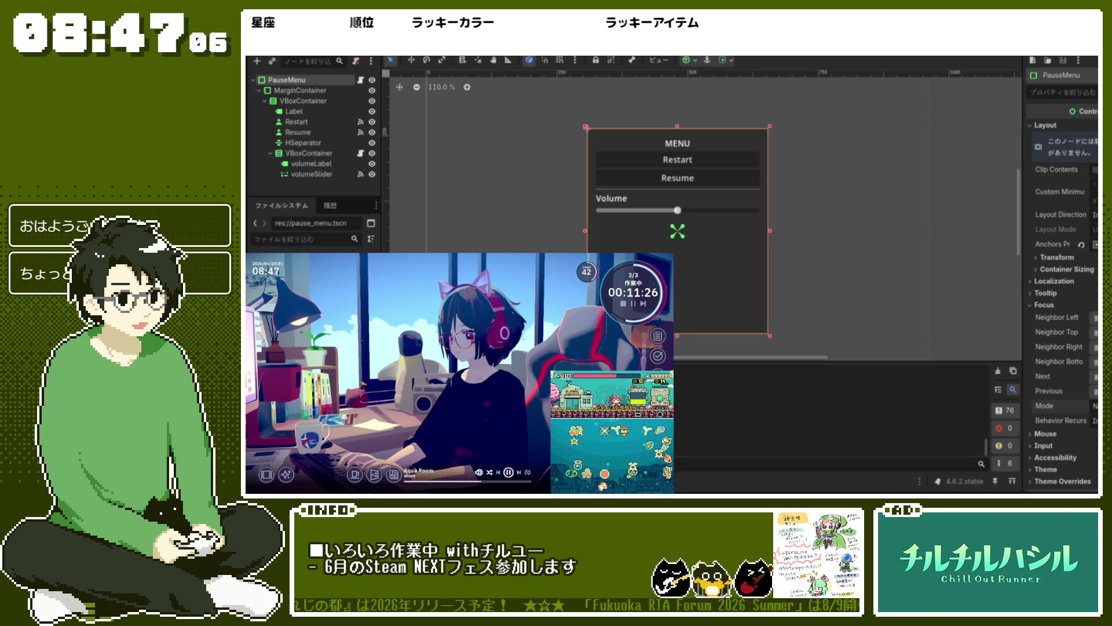
click(701, 162)
click(728, 139)
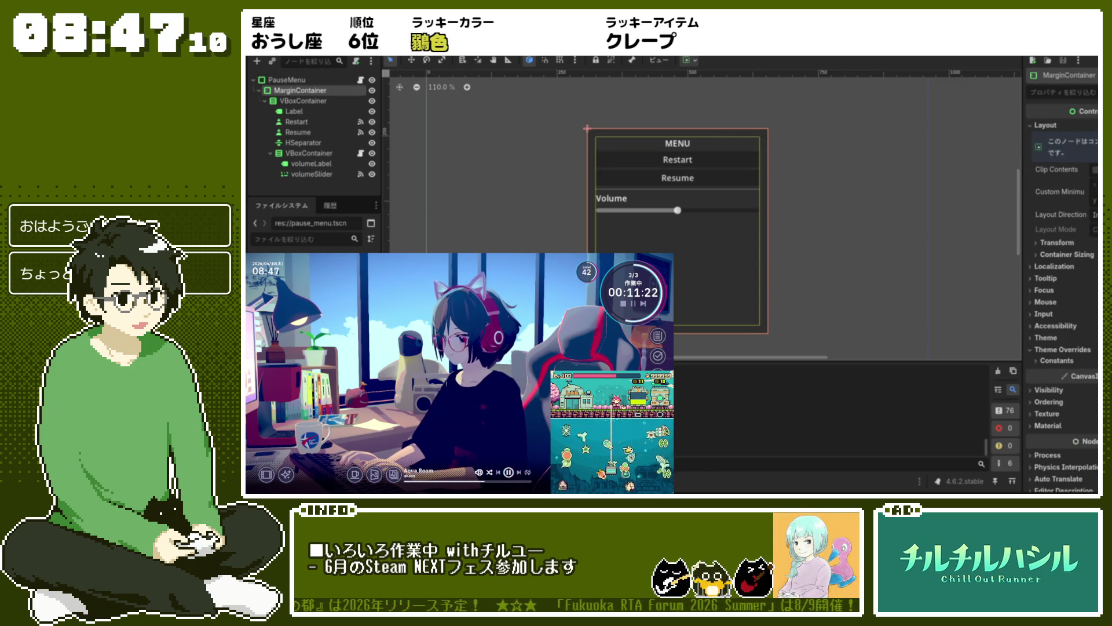
click(678, 160)
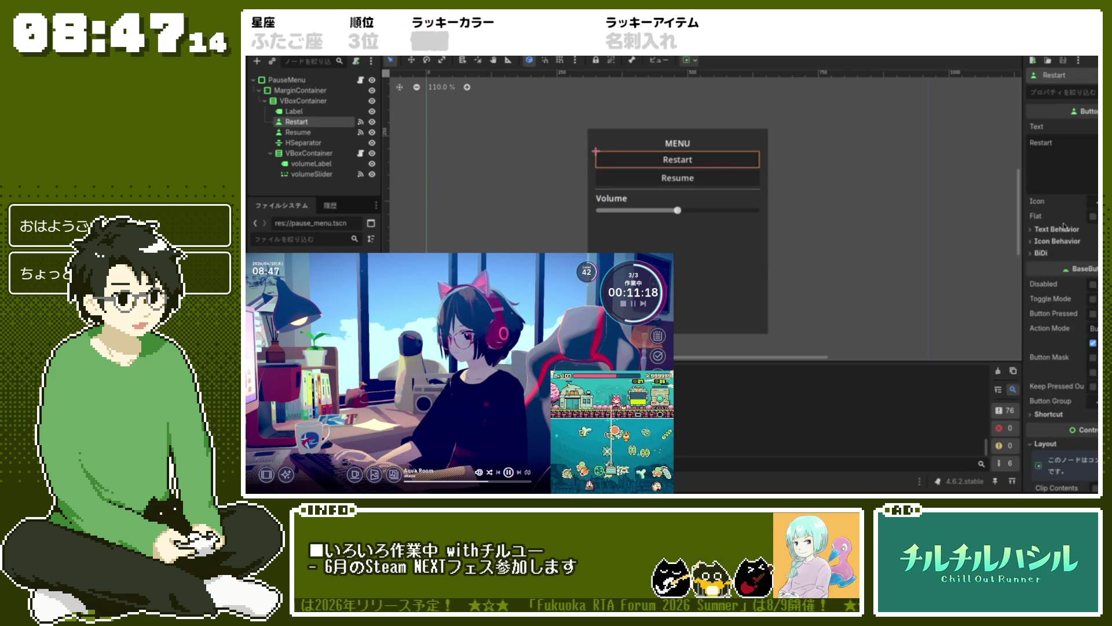
scroll(1063, 227, down, 5)
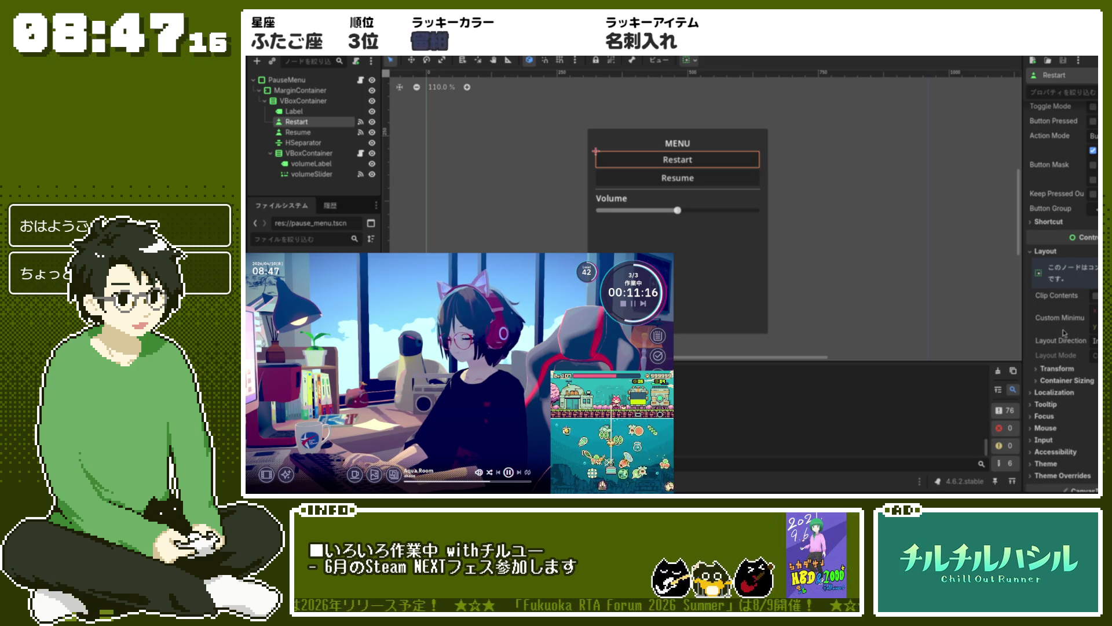
scroll(1069, 307, up, 1)
scroll(1057, 407, down, 2)
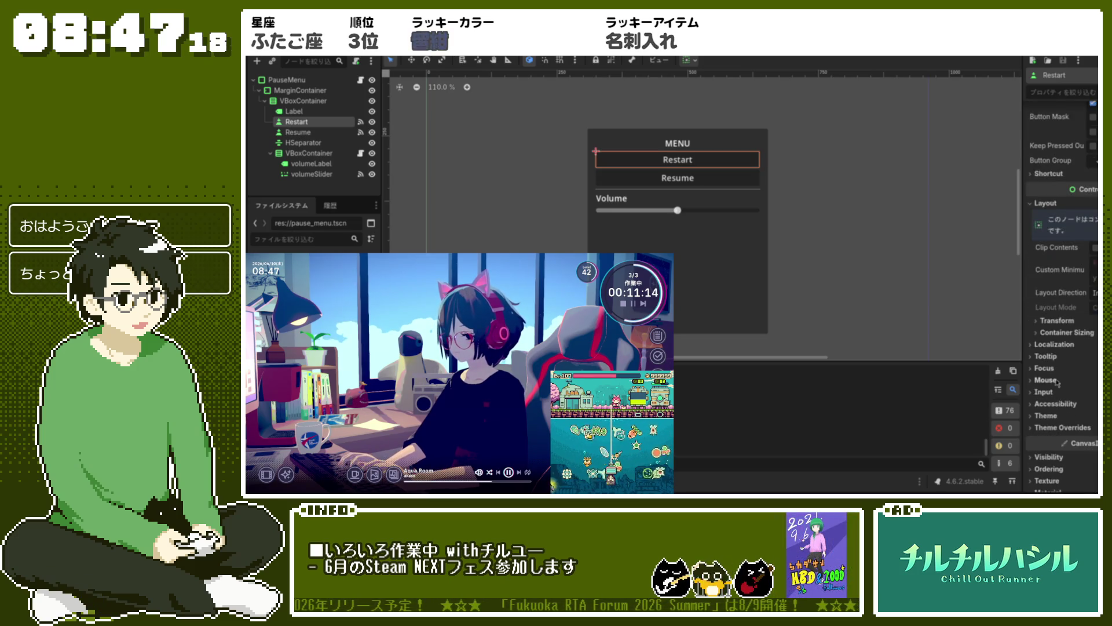
click(1046, 368)
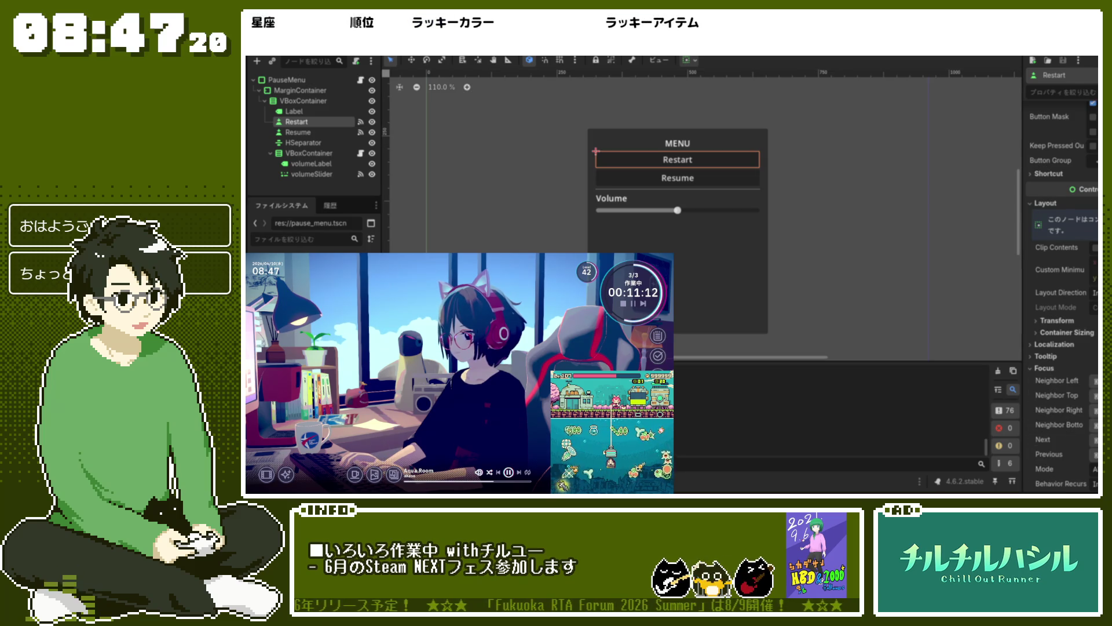
scroll(1063, 422, down, 1)
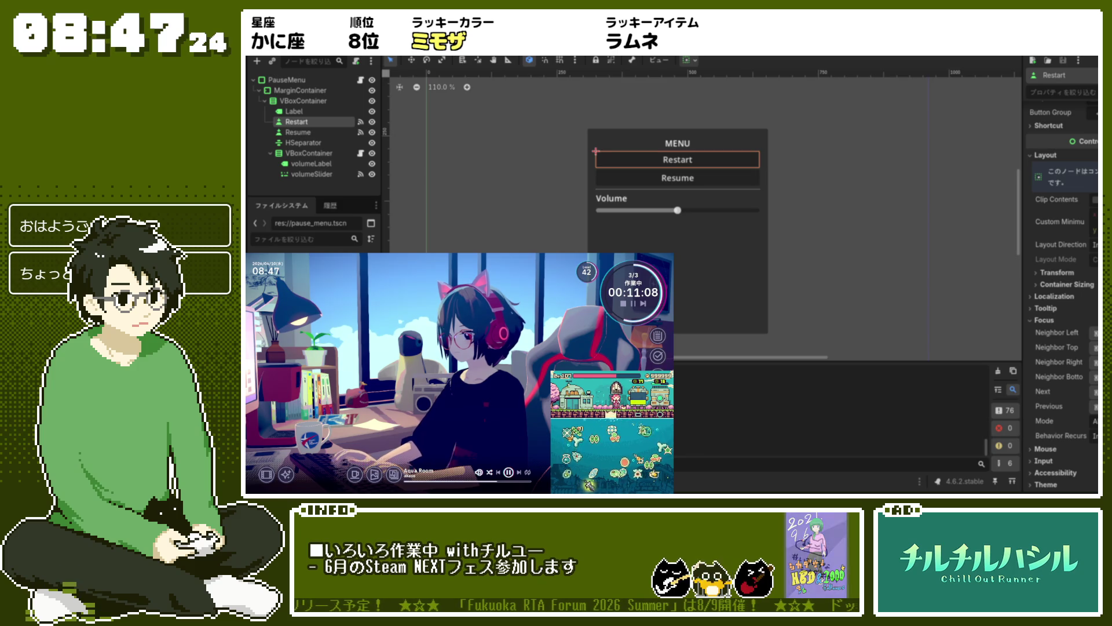
key(Down)
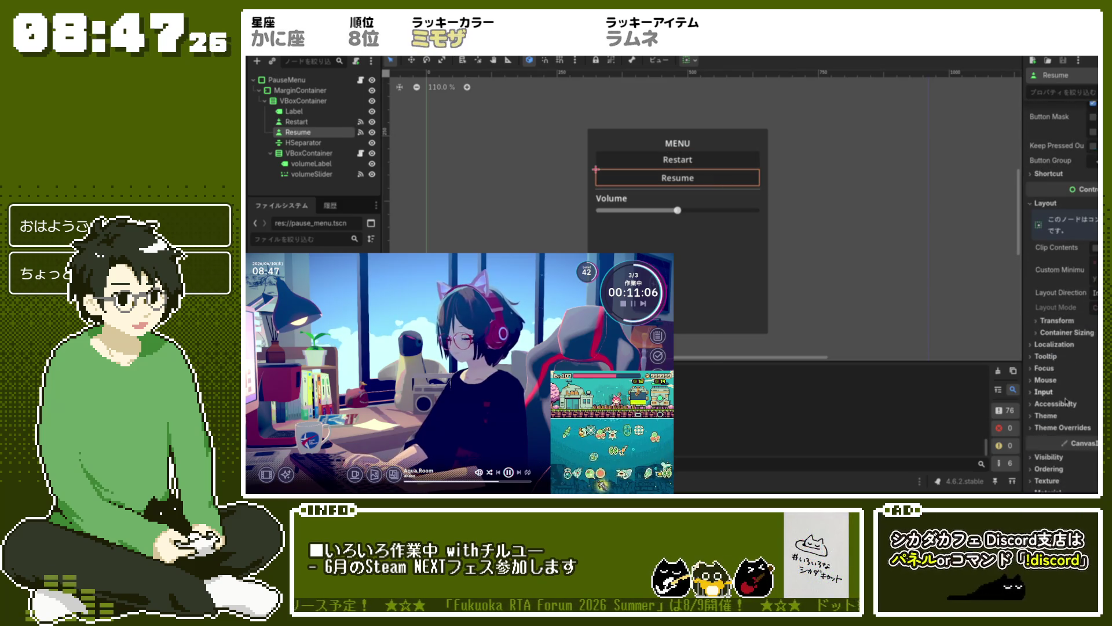
scroll(1054, 365, down, 3)
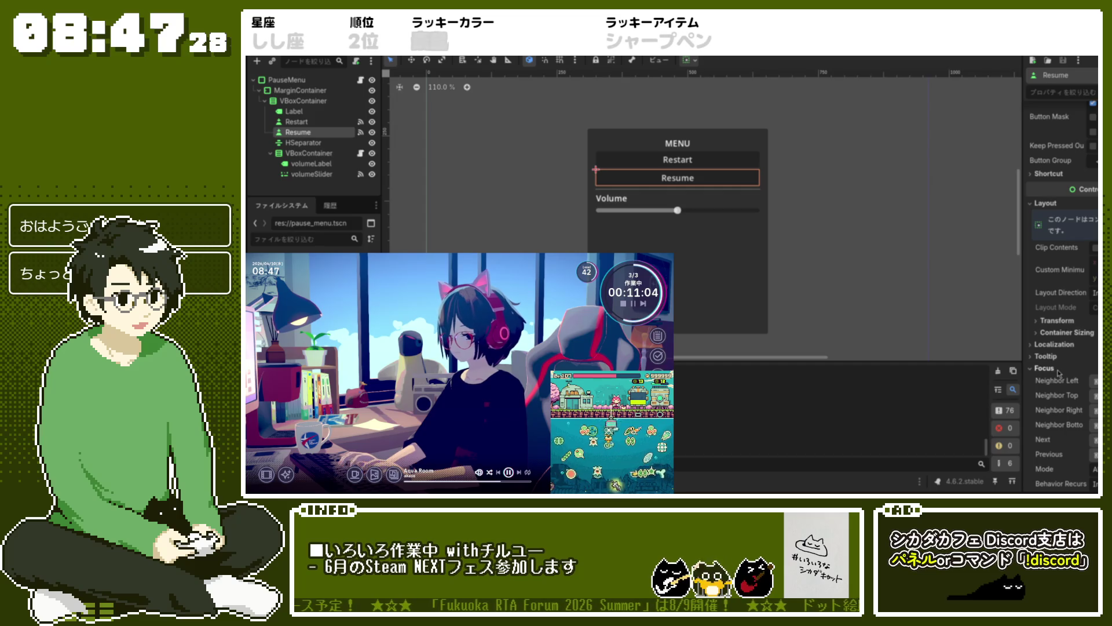
click(673, 203)
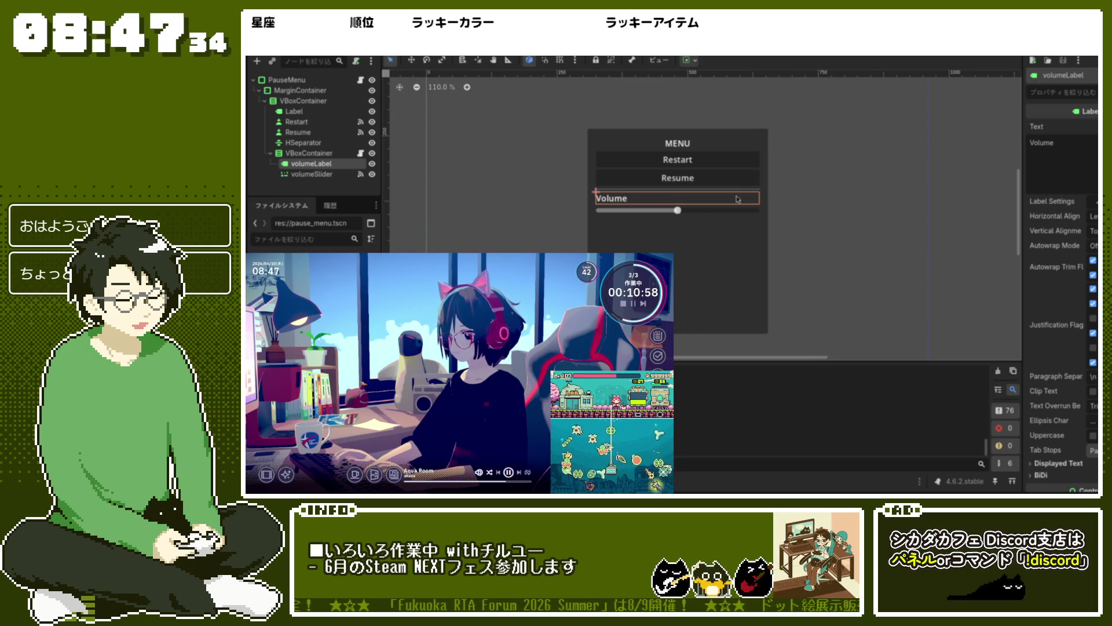
click(755, 211)
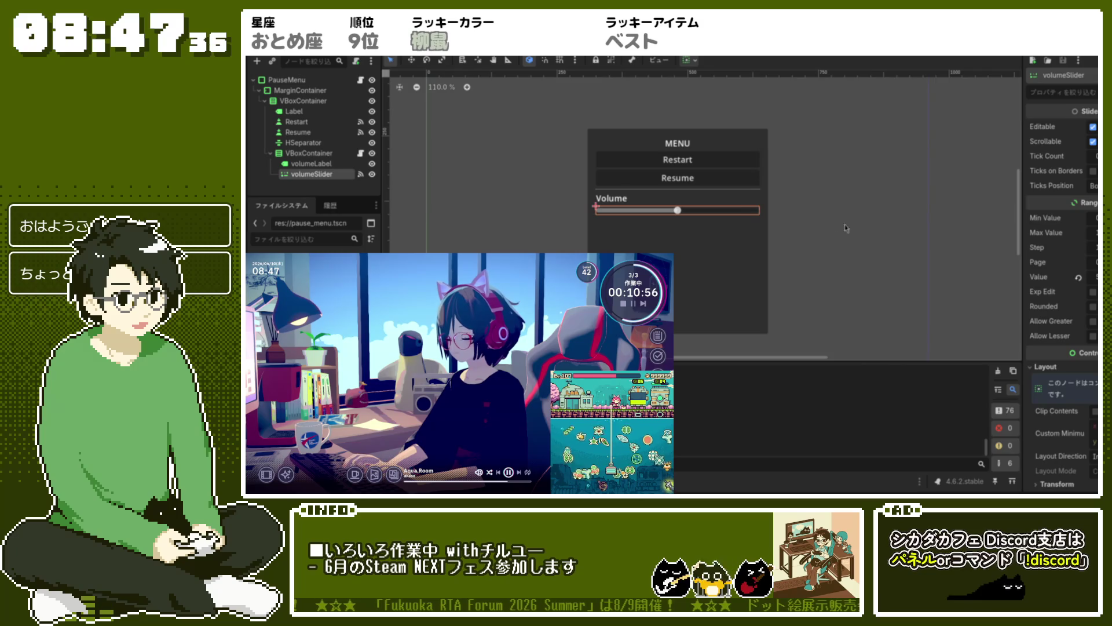
scroll(1061, 278, down, 4)
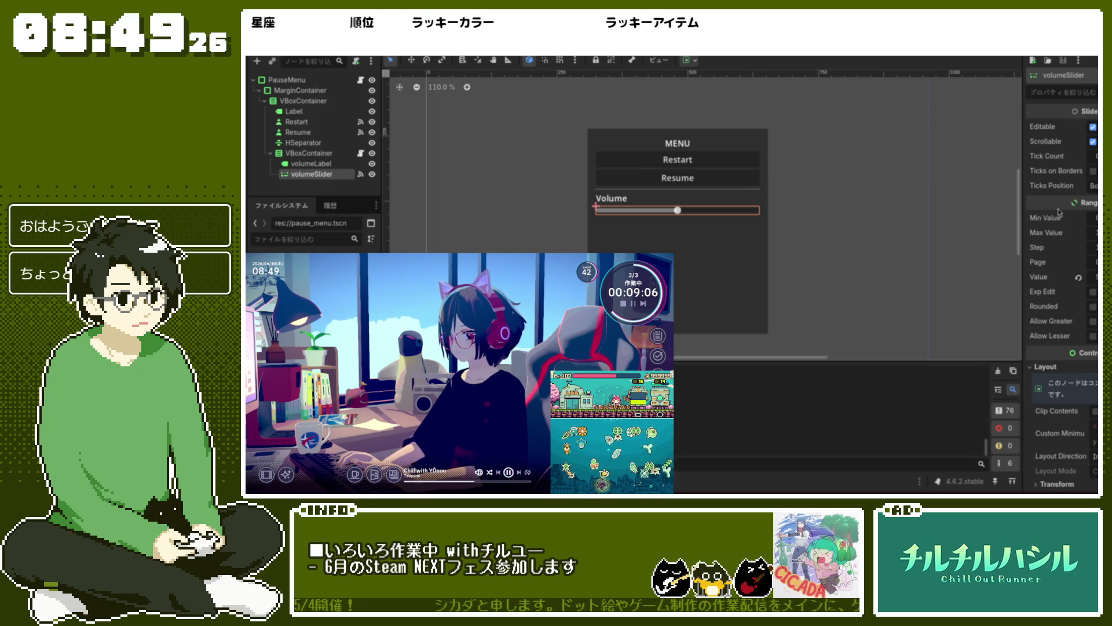
click(676, 165)
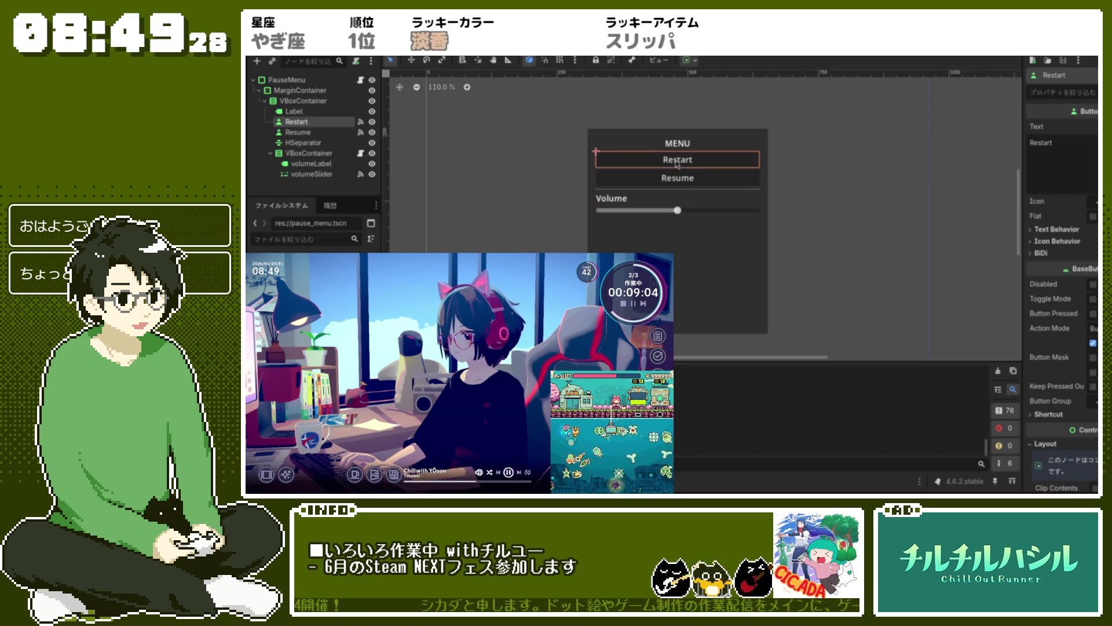
scroll(1068, 375, down, 5)
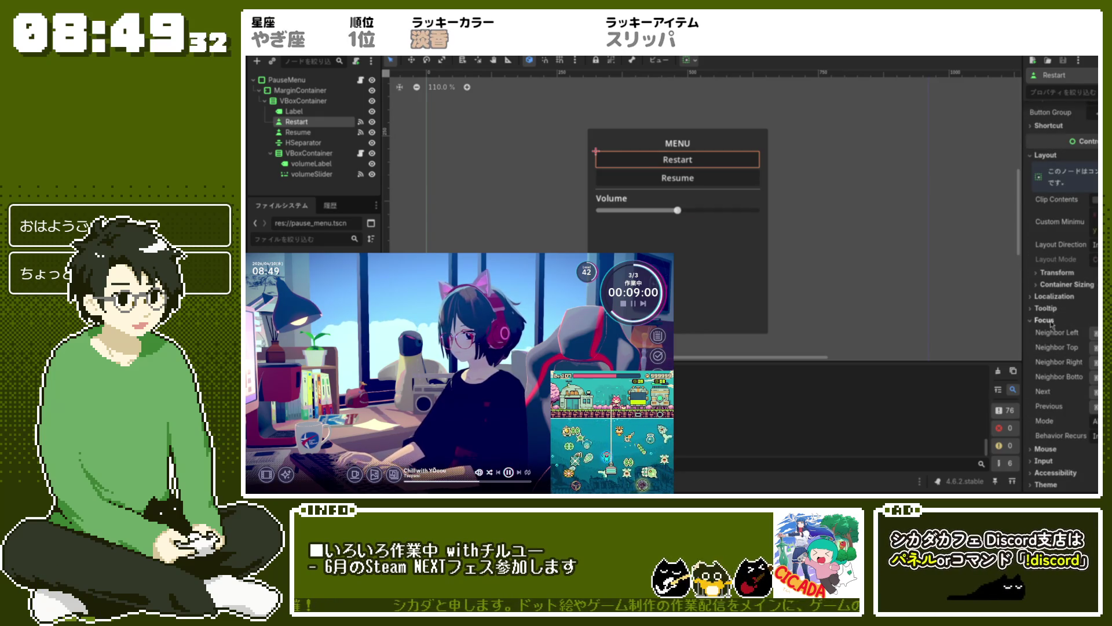
click(1045, 320)
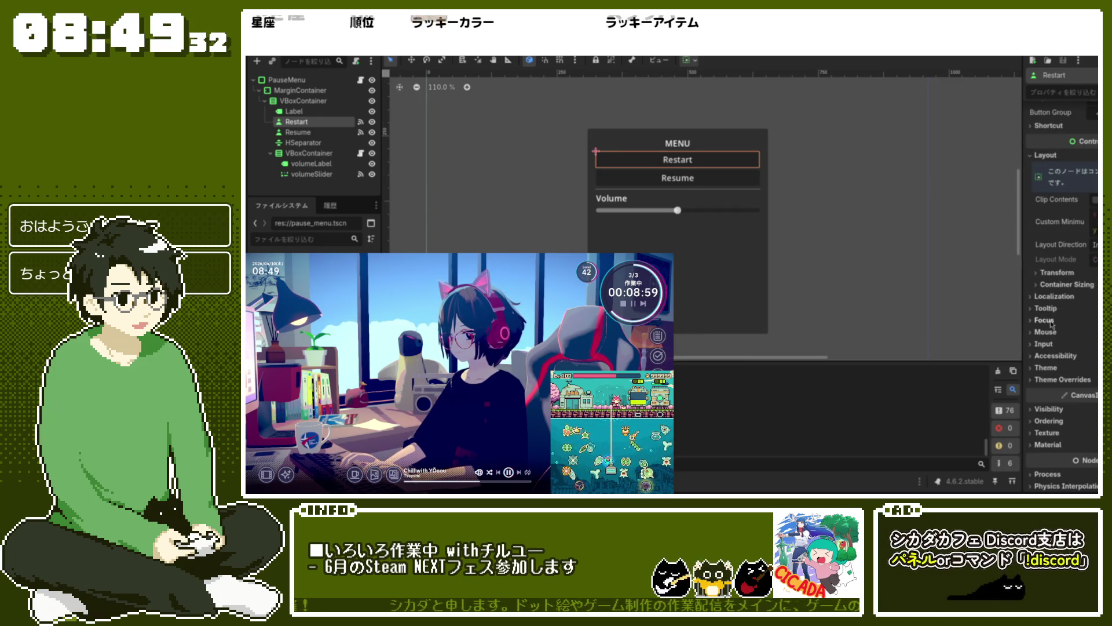
click(1060, 285)
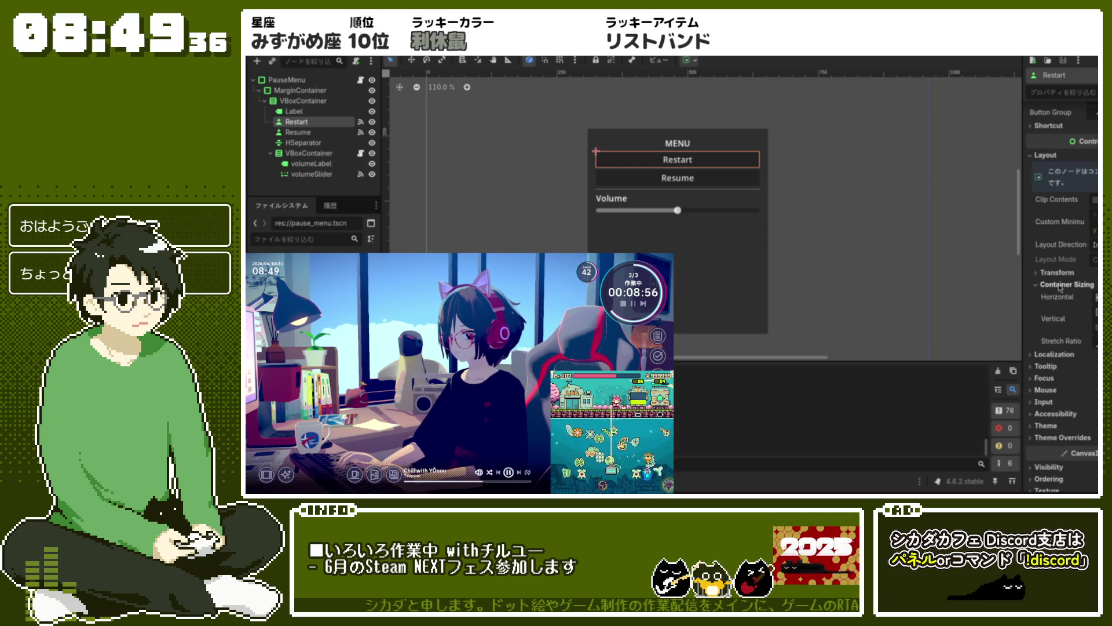
click(1060, 285)
click(1056, 355)
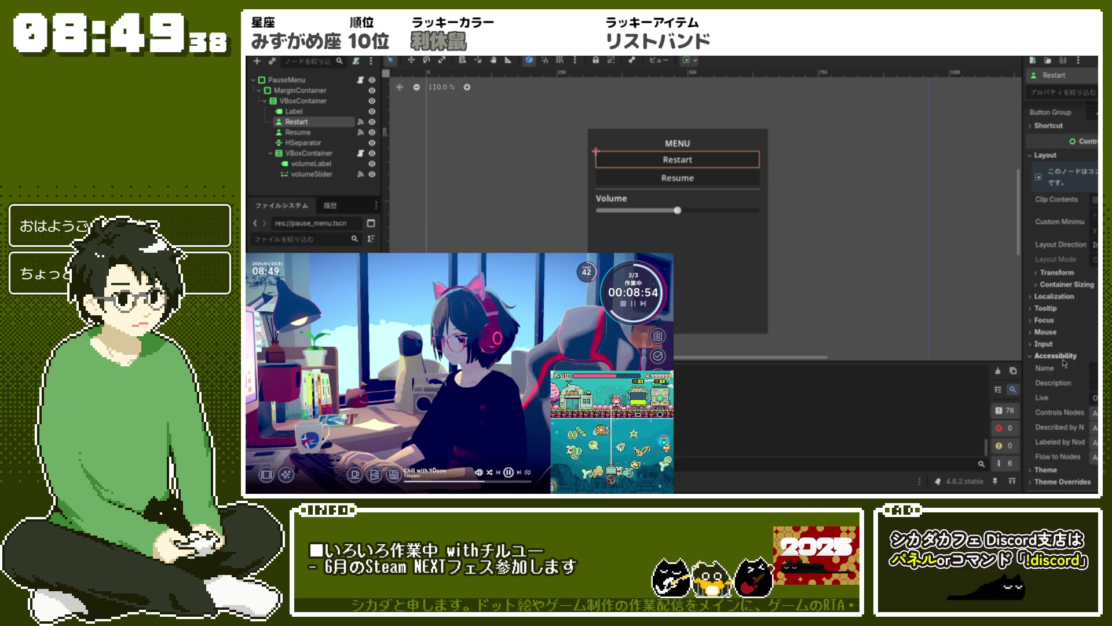
click(1060, 357)
scroll(1056, 369, down, 3)
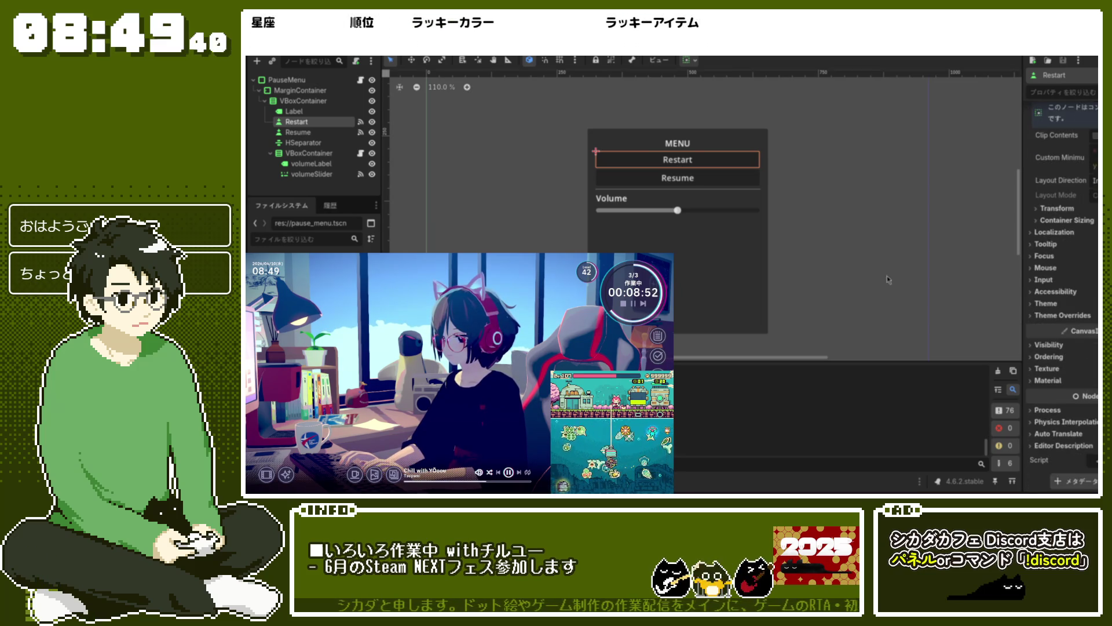
click(690, 136)
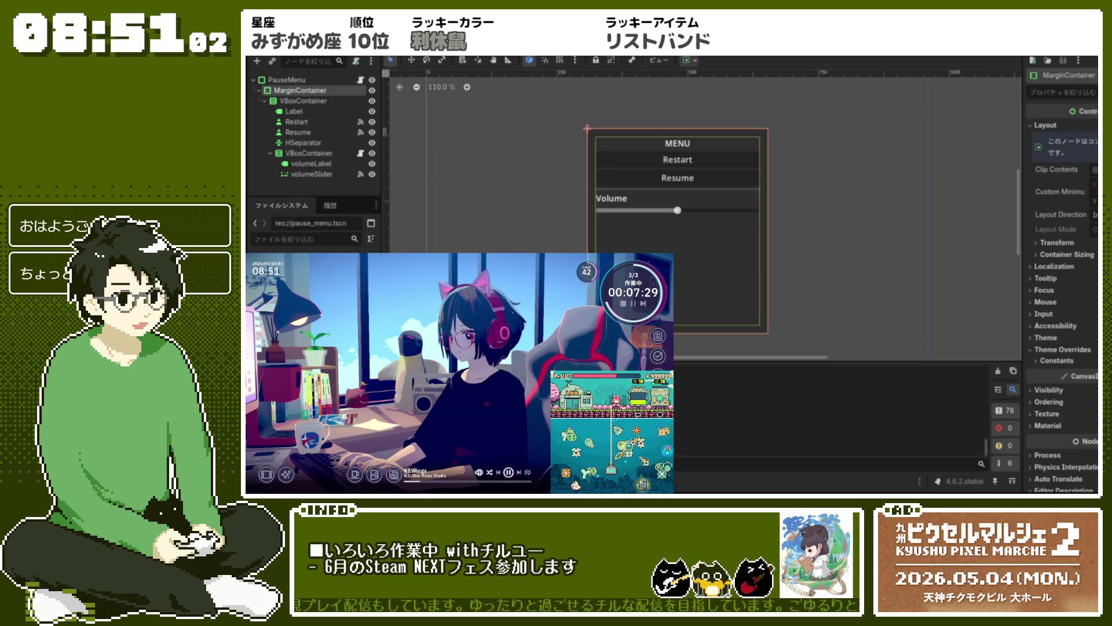
Select the volumeSlider node and bring up pause_menu.gd in the Script editor.
click(720, 327)
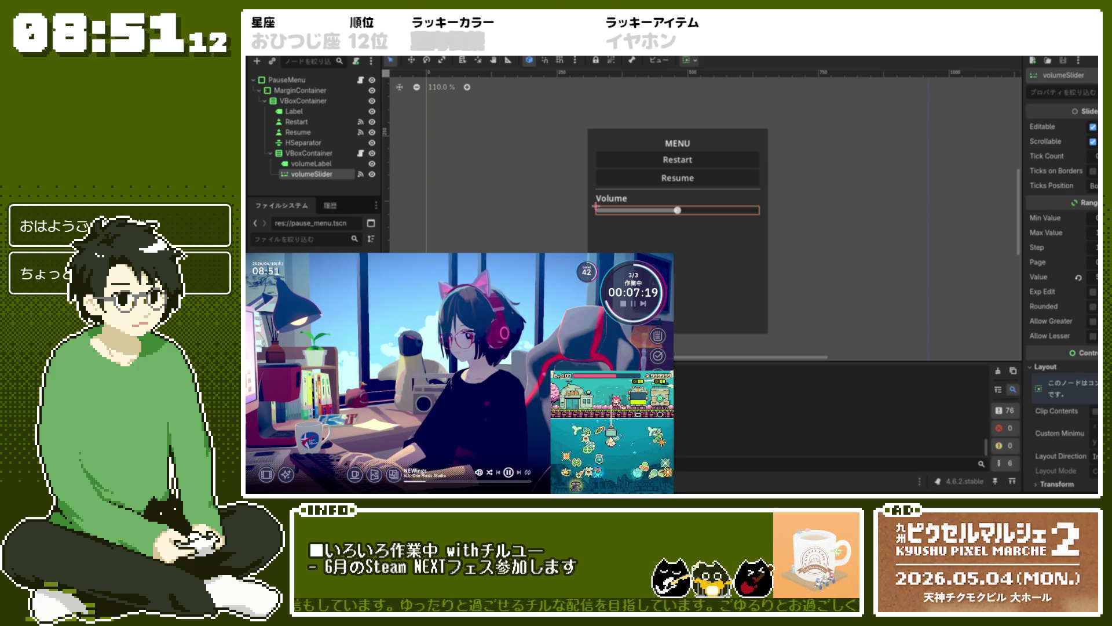
key(ctrl+F3)
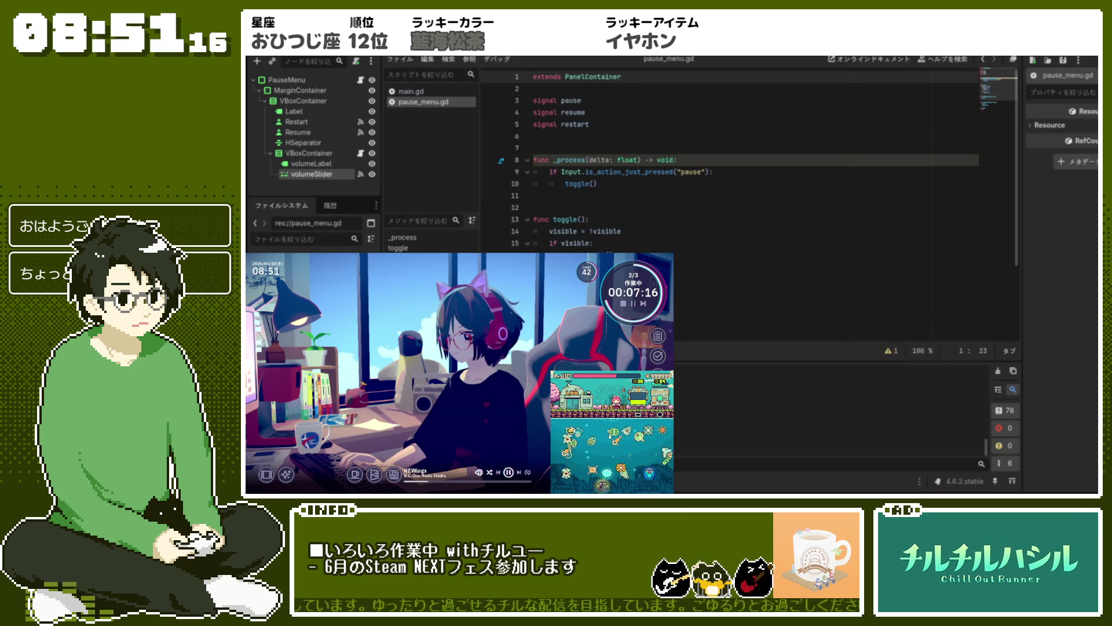
Replace toggle() with a version calling $MarginContainer/VBoxContainer/Restart.grab_focus() after pause.emit().
scroll(692, 220, down, 3)
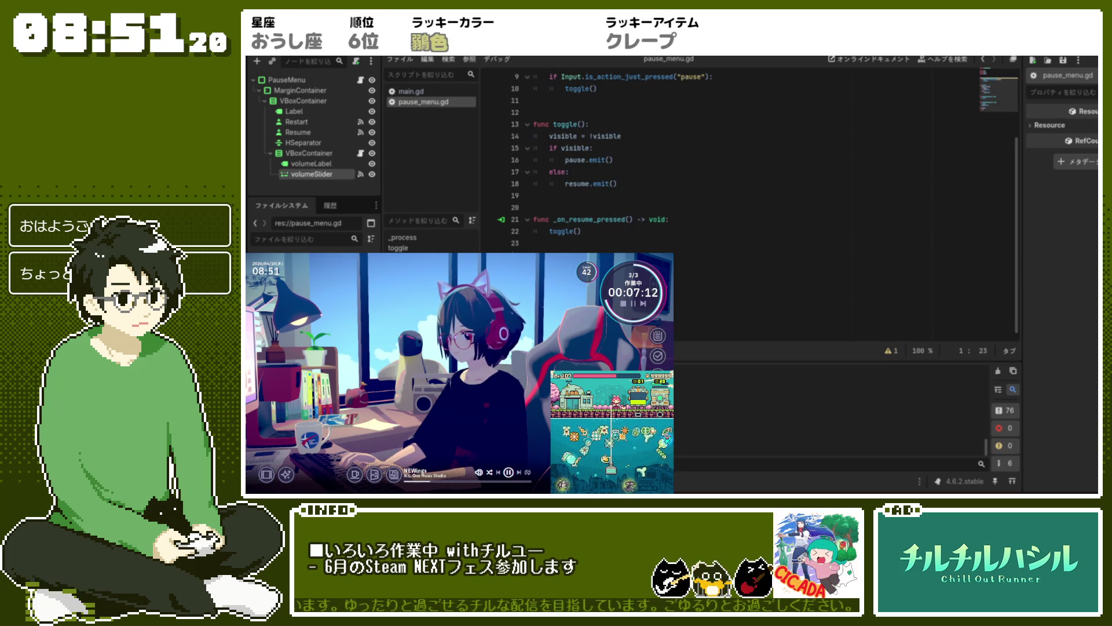
drag(648, 183, 496, 124)
text(func toggle(): 	visible = !visible 	if visible: 		pause.emit() 		# メニューが開いたらRestartにフォーカス 		$MarginContainer/VBoxContainer/Restart.grab_focus() 	else: 		resume.emit())
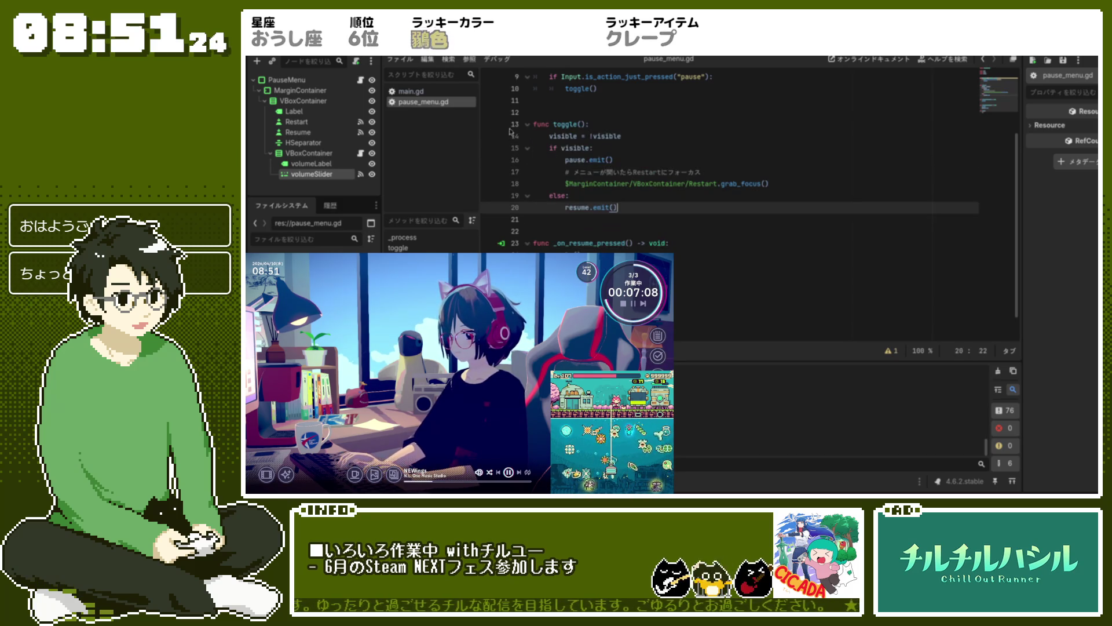
click(815, 154)
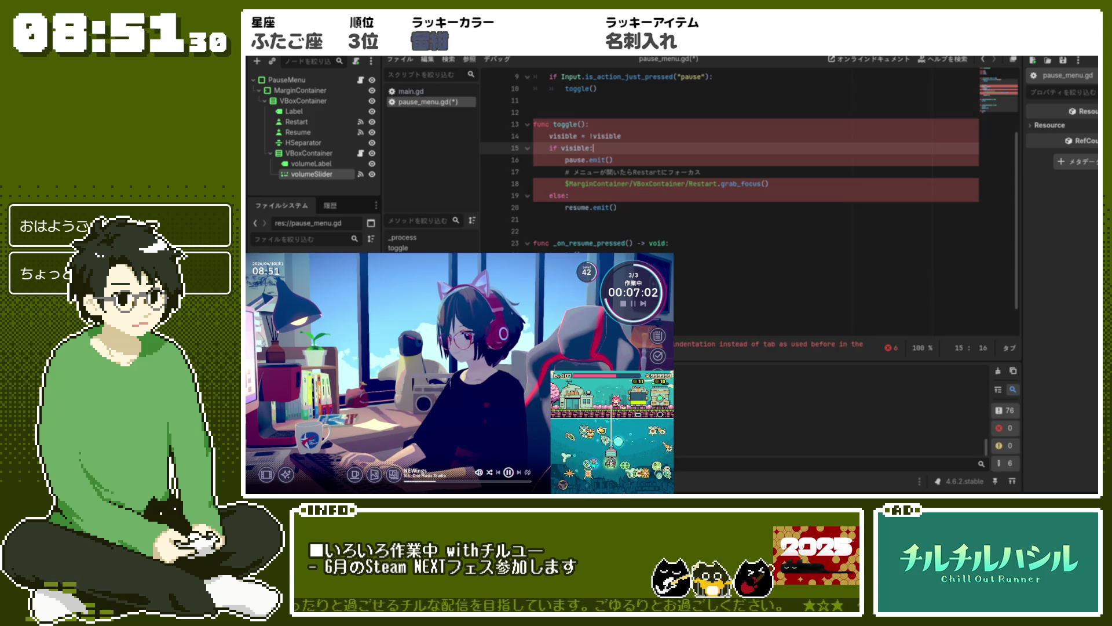
Replace the space indentation on lines 14 and 15 of toggle() with tabs.
key(Up)
key(Up)
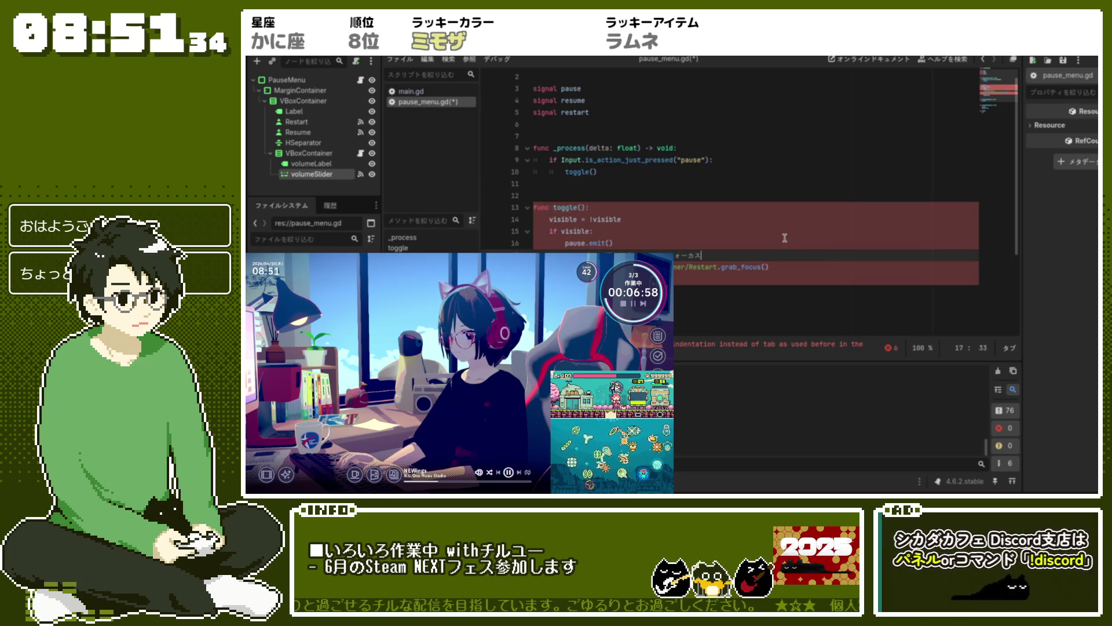
key(Down)
key(Home)
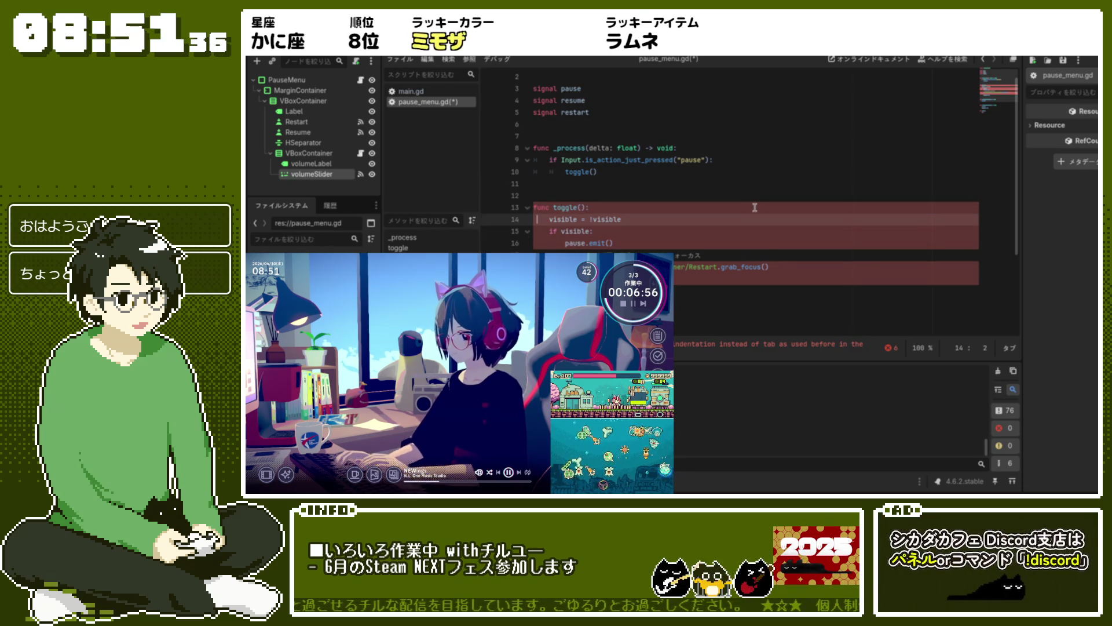
click(776, 139)
key(Down)
key(Down)
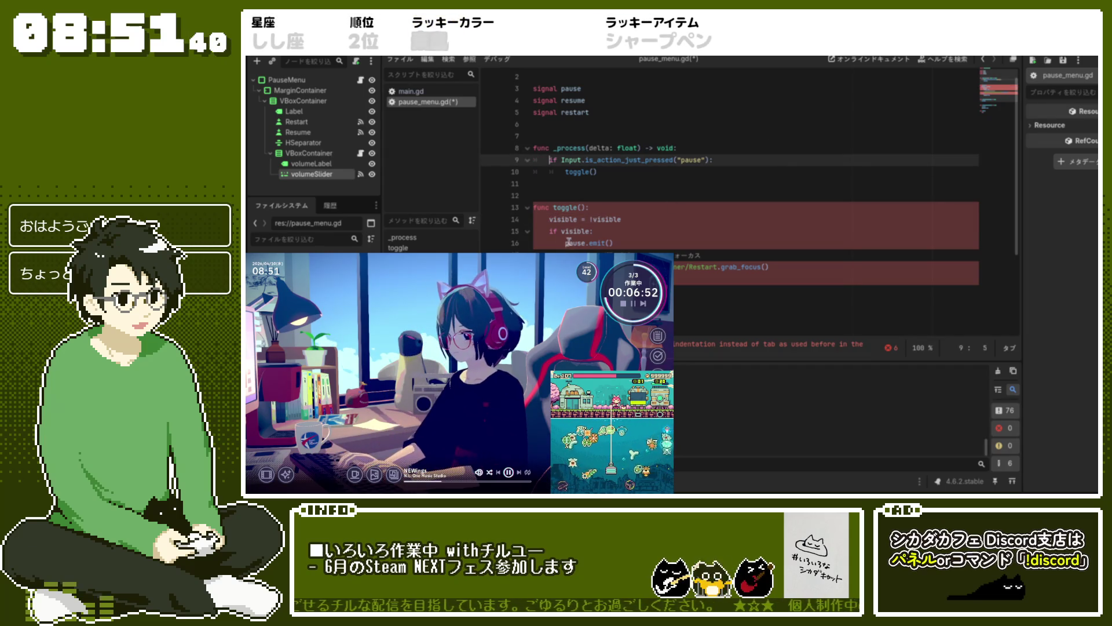
drag(551, 223, 526, 219)
key(Tab)
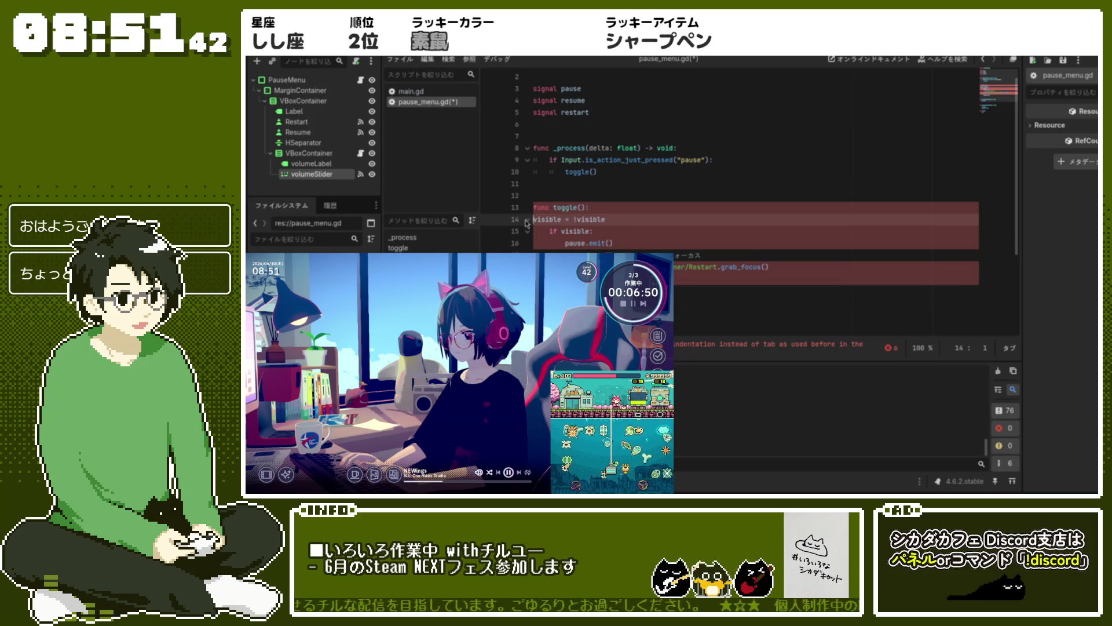
drag(565, 232, 527, 232)
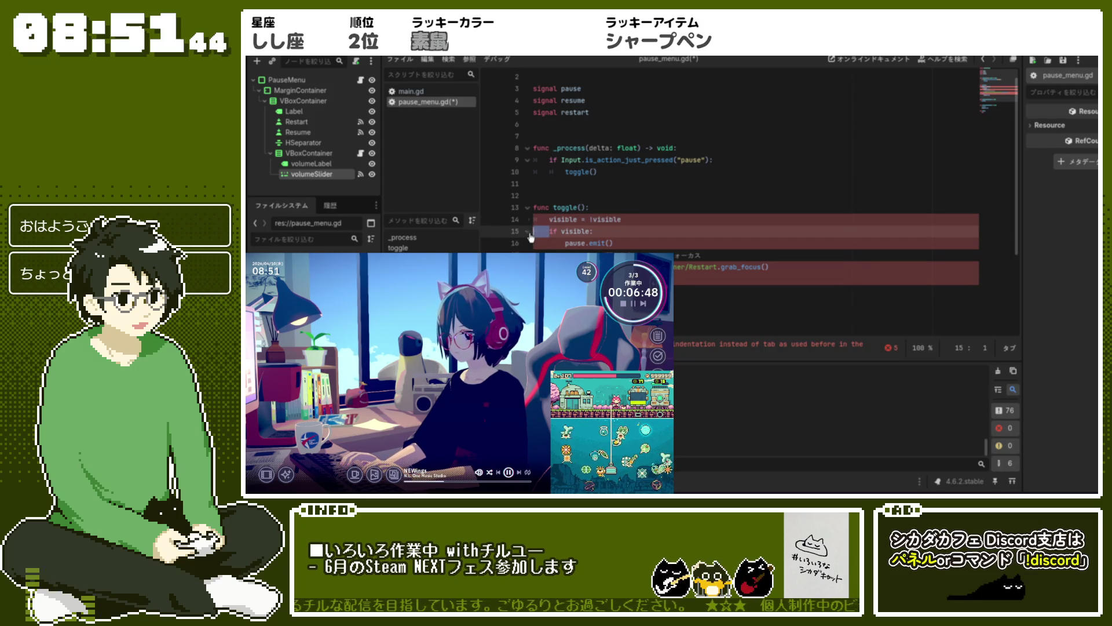
key(Tab)
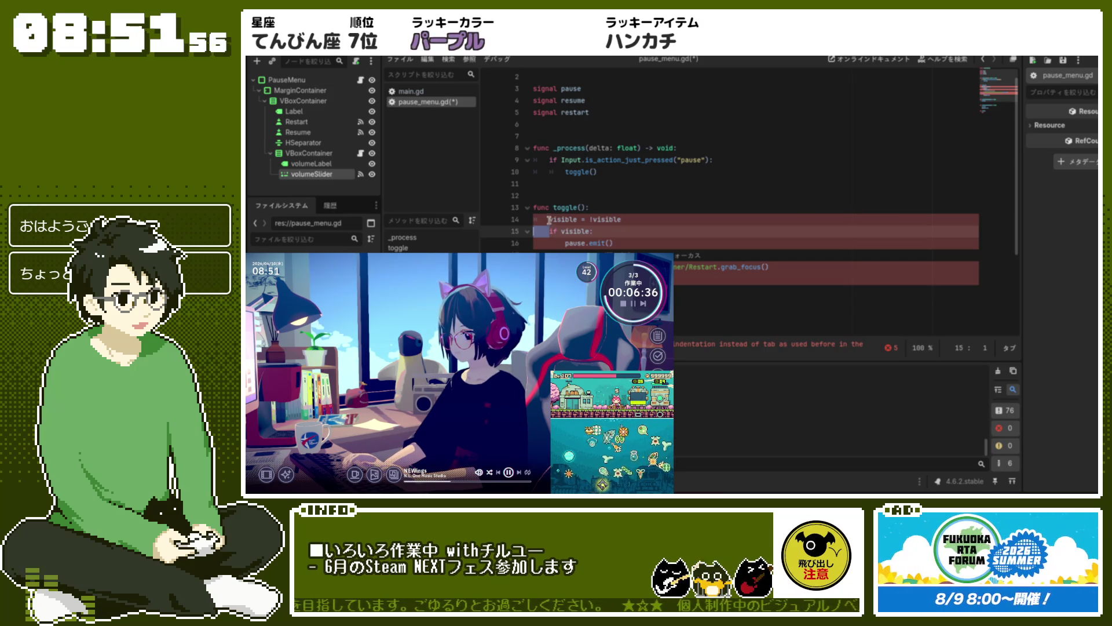
Convert the indentation of toggle()'s lines 13–16 to tabs and save pause_menu.gd.
click(565, 160)
key(Down)
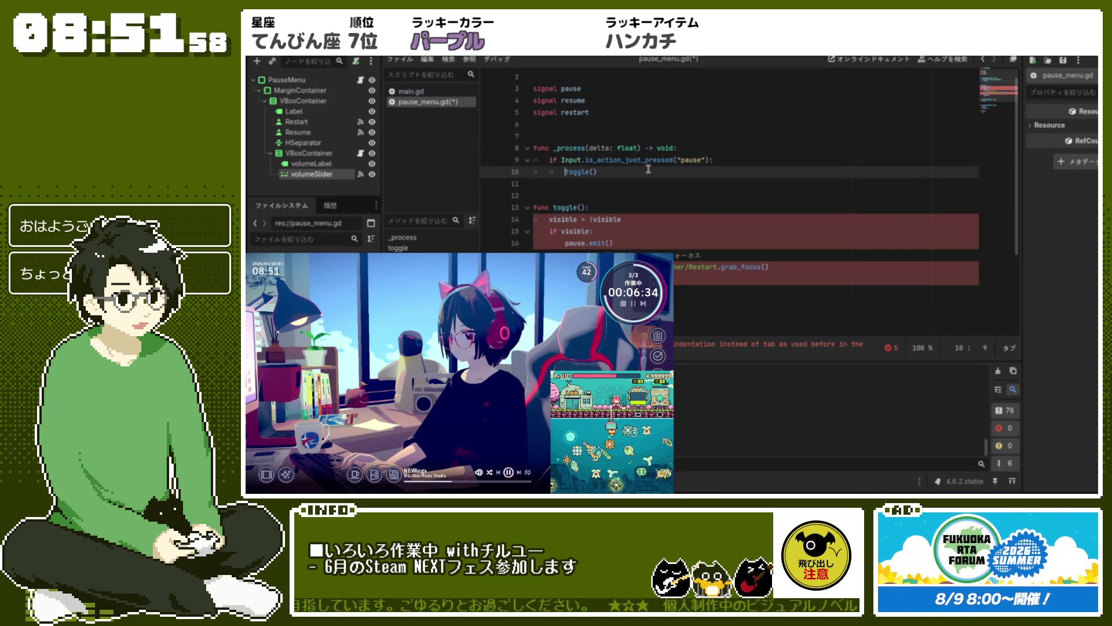
key(Down)
key(Down)
key(Down)
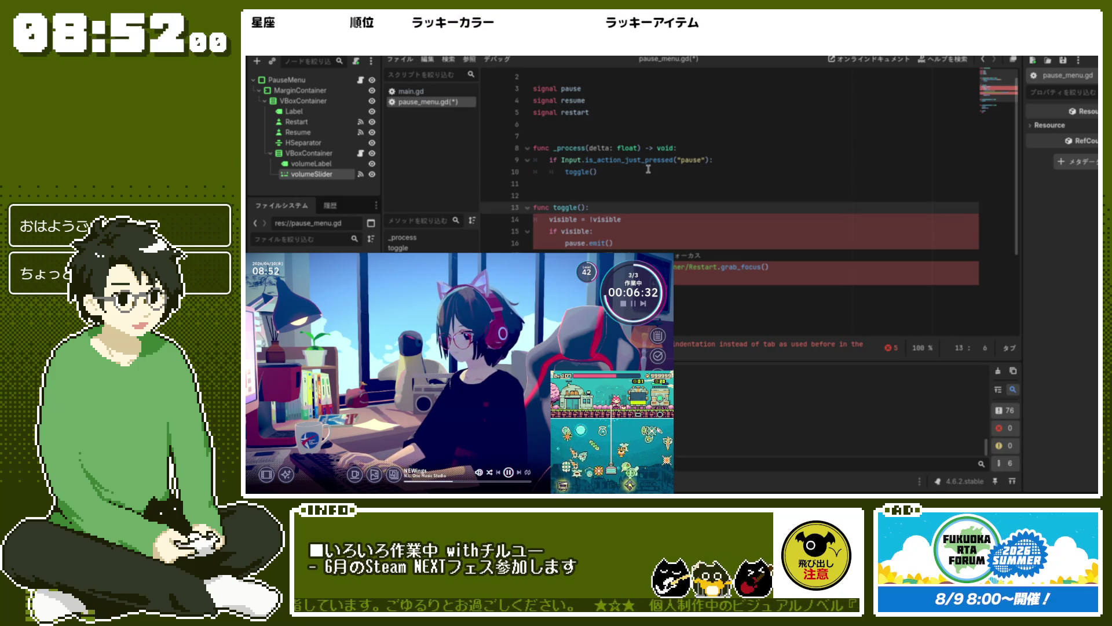
key(shift+Down)
key(shift+Down)
key(shift+Down)
key(ctrl+shift+i)
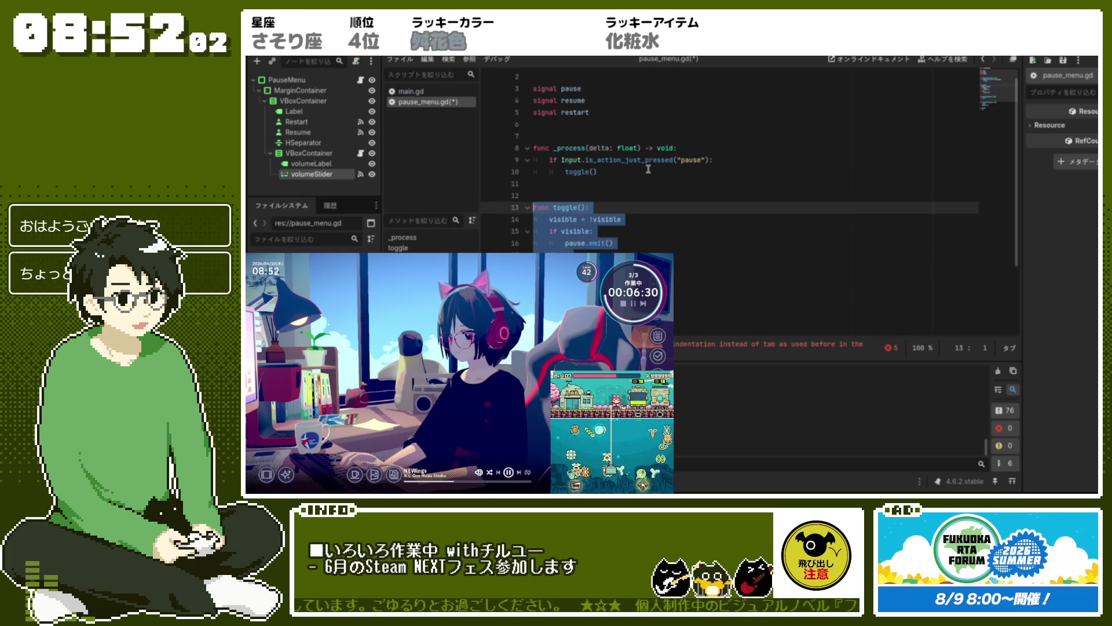
key(ctrl+s)
click(680, 216)
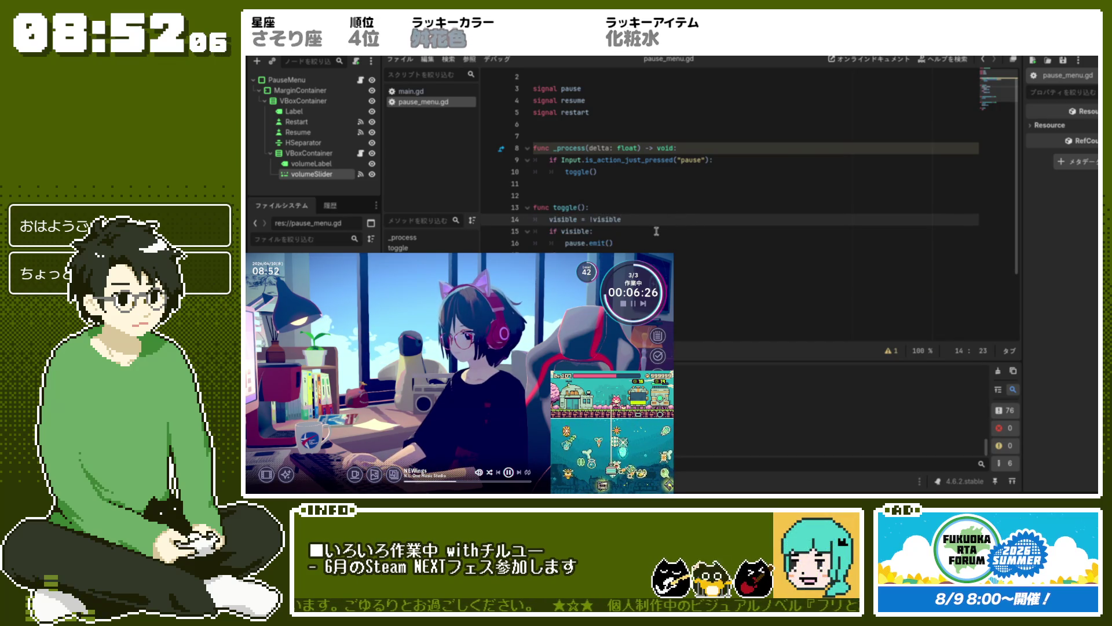
click(687, 246)
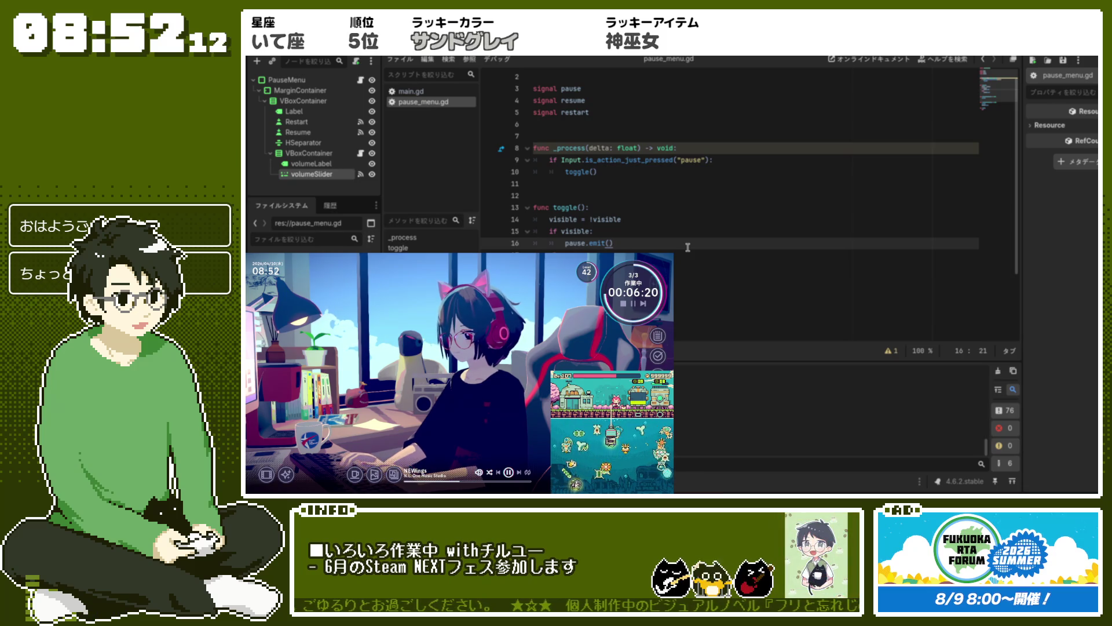
Add $MarginContainer/VBoxContainer/Restart.grab_focus() after pause.emit() and save pause_menu.gd.
key(Return)
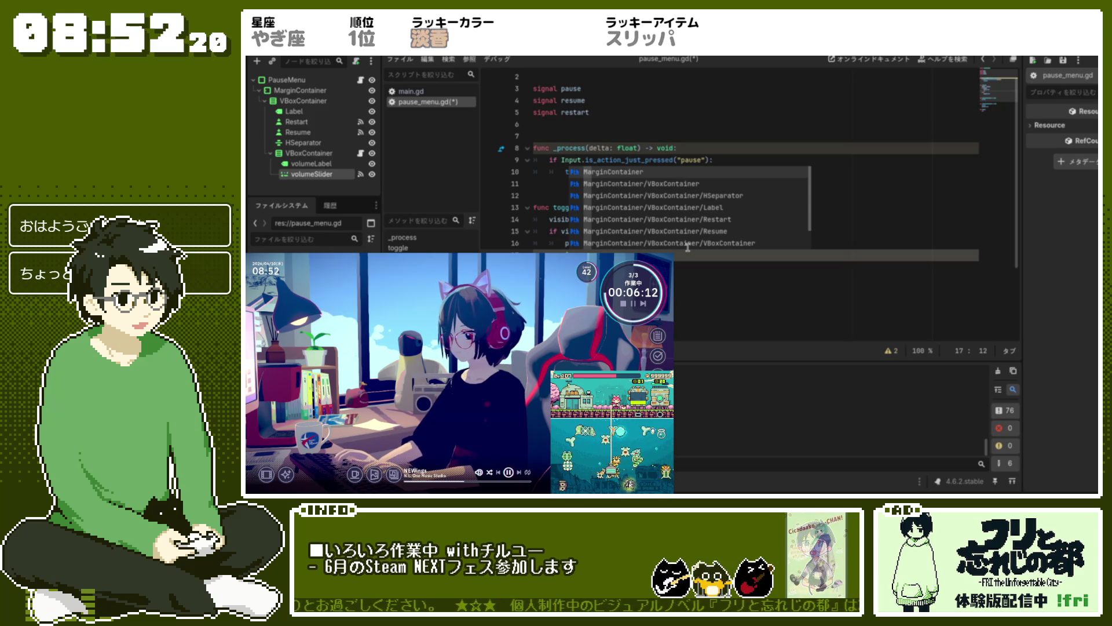
key(Return)
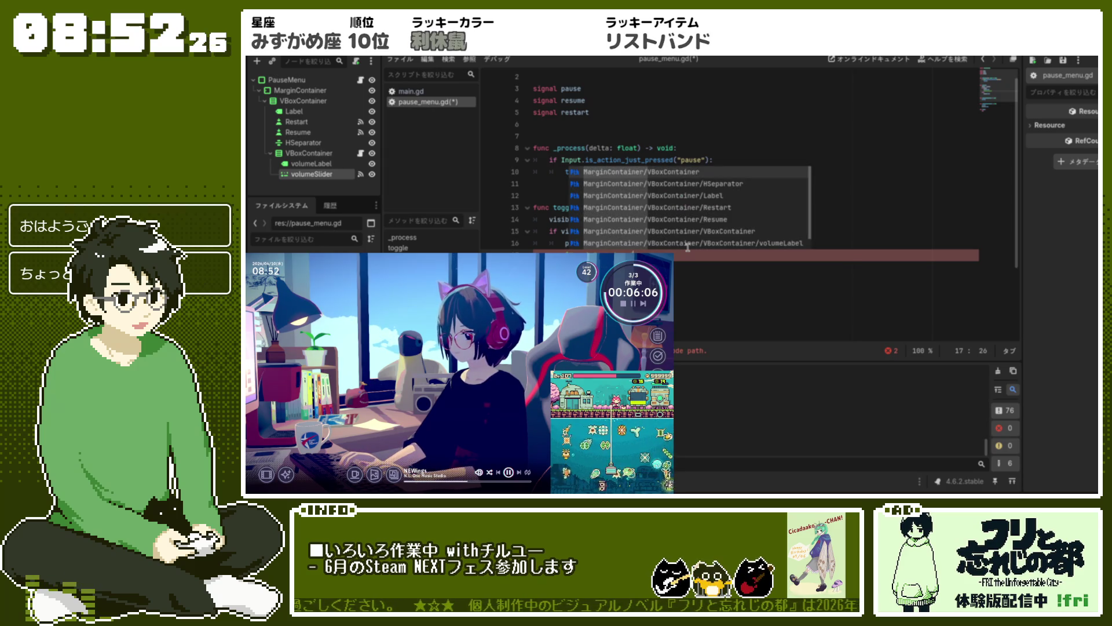
text(M)
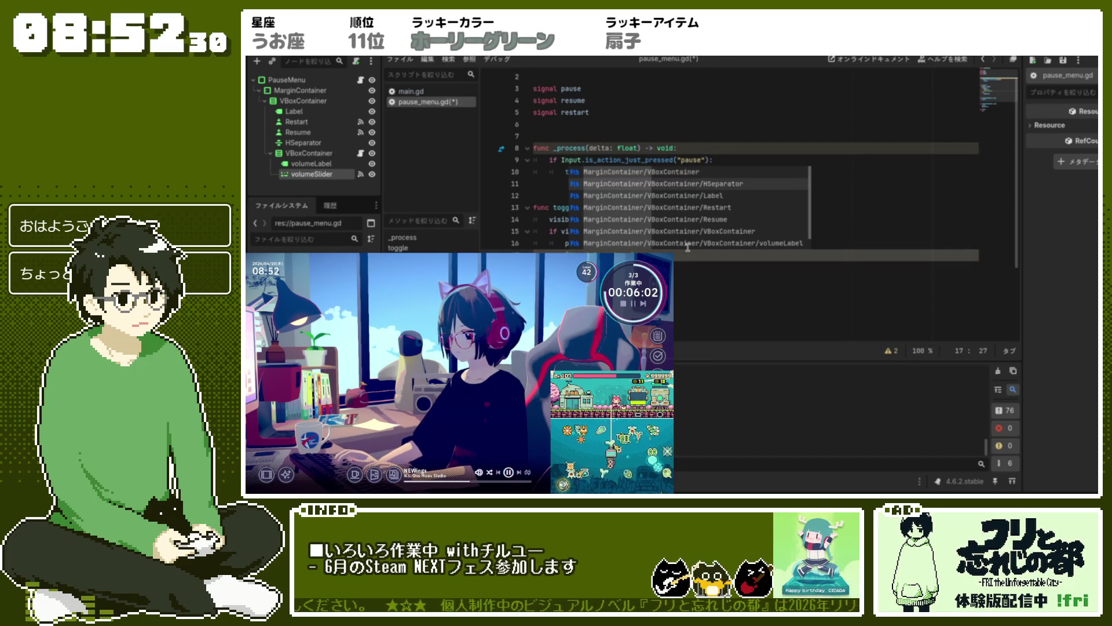
key(Return)
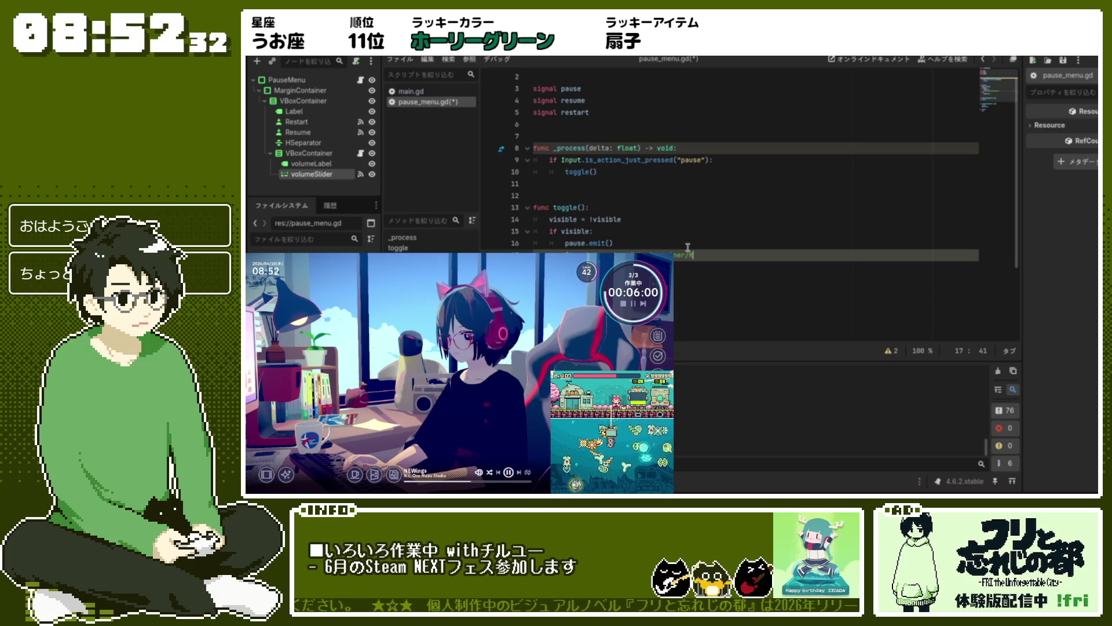
text(estart)
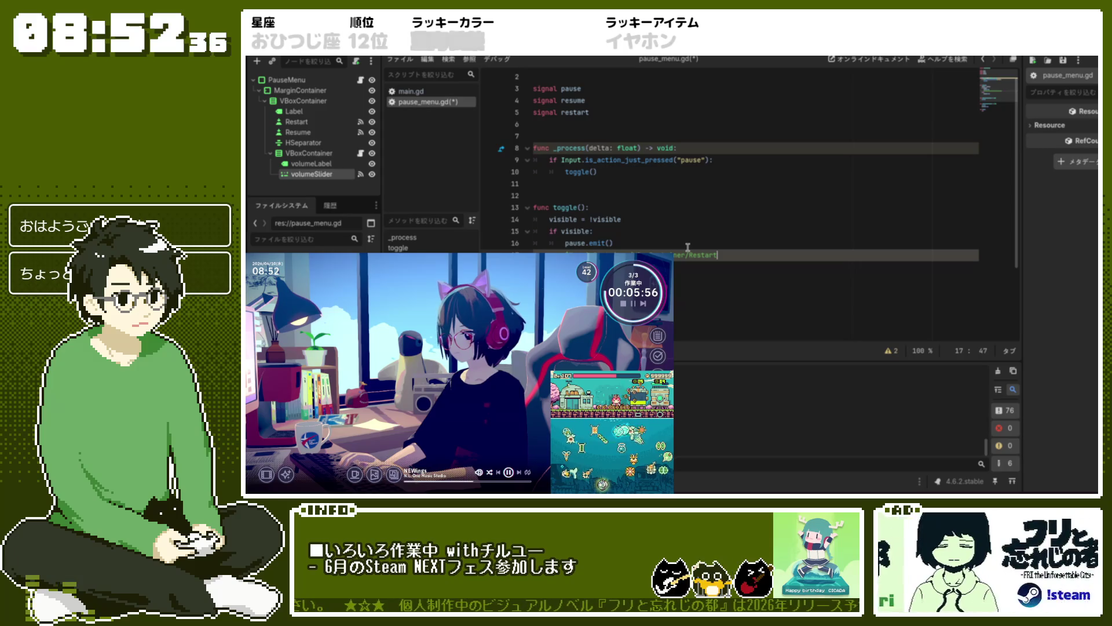
text(.bra)
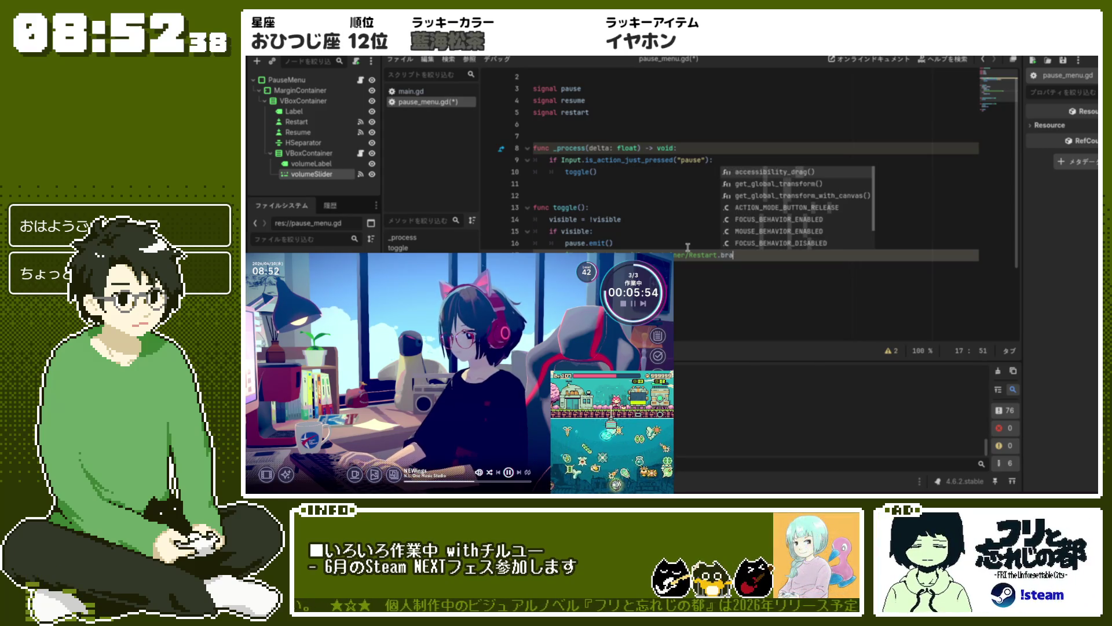
text(b)
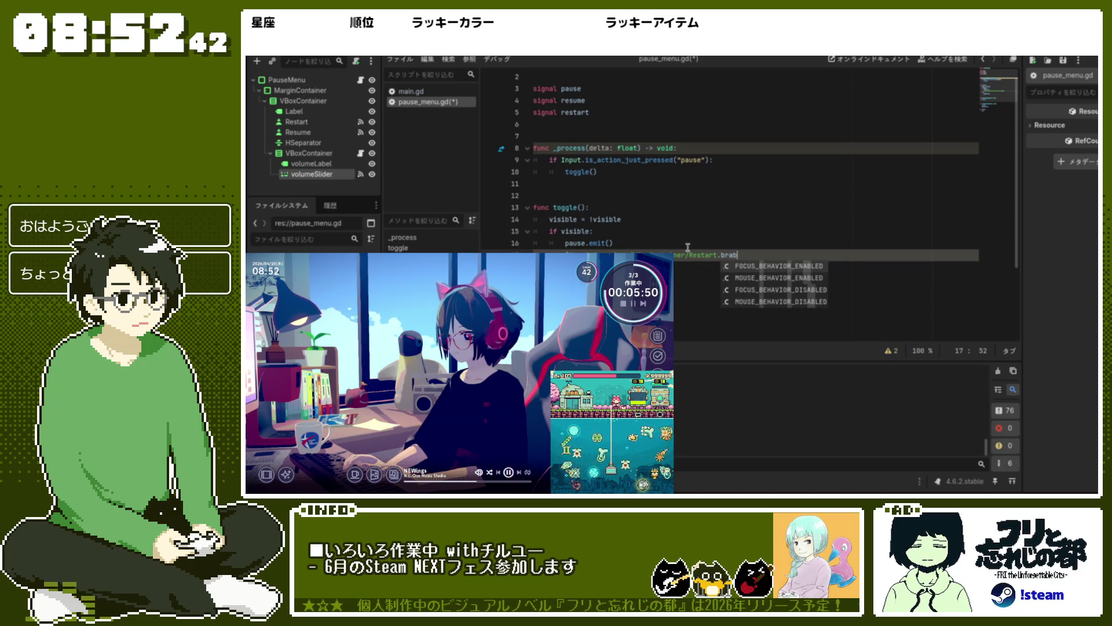
key(BackSpace)
key(BackSpace)
key(BackSpace)
key(BackSpace)
text(g)
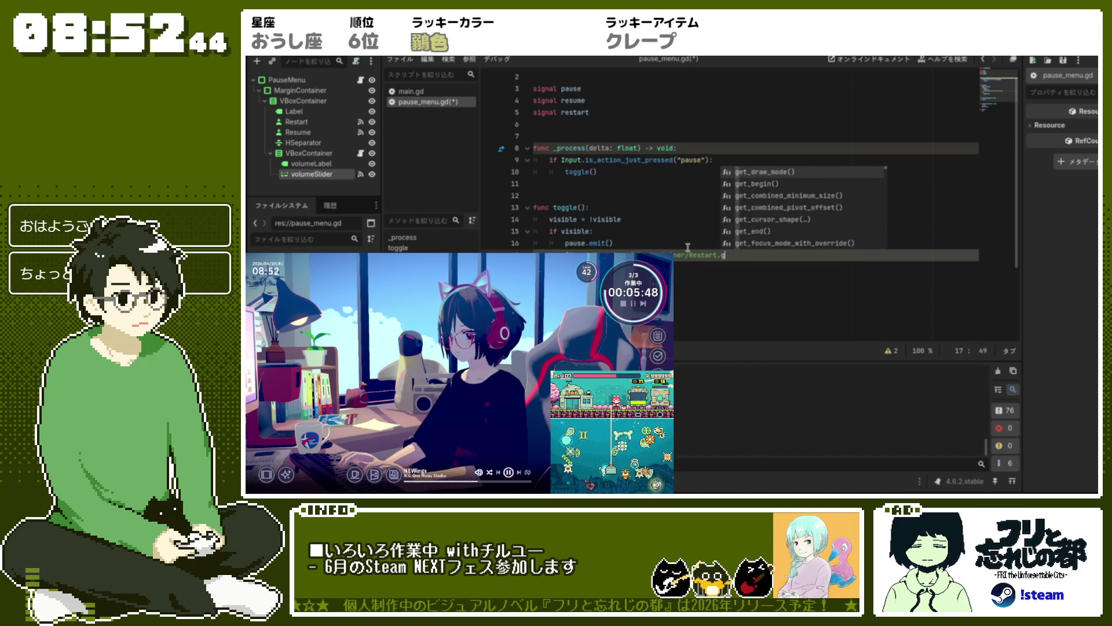
text(rab)
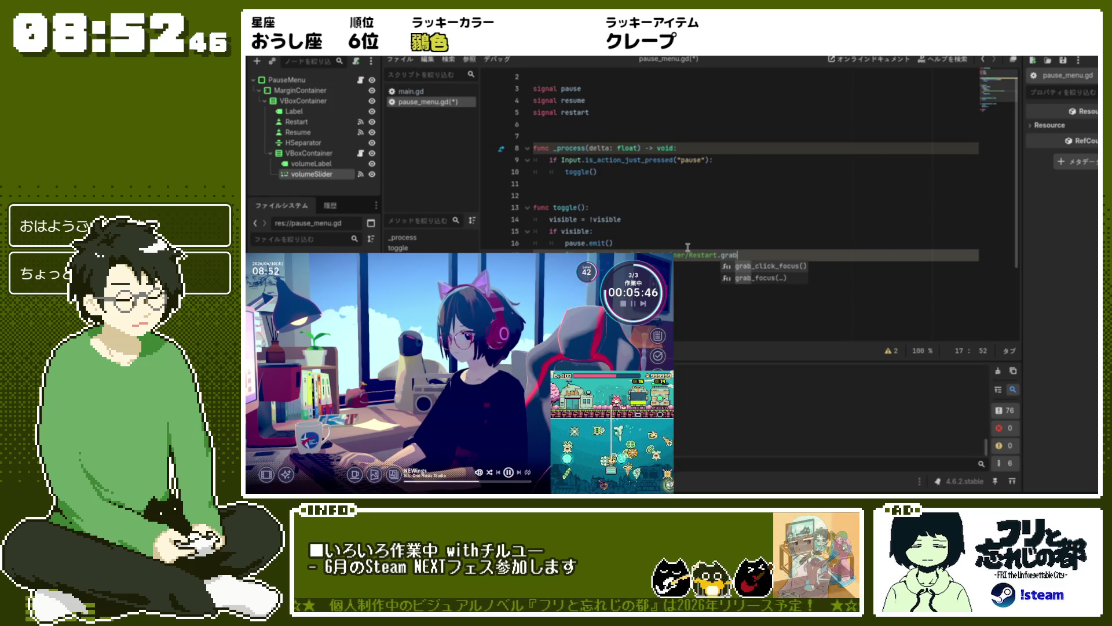
key(Down)
key(Return)
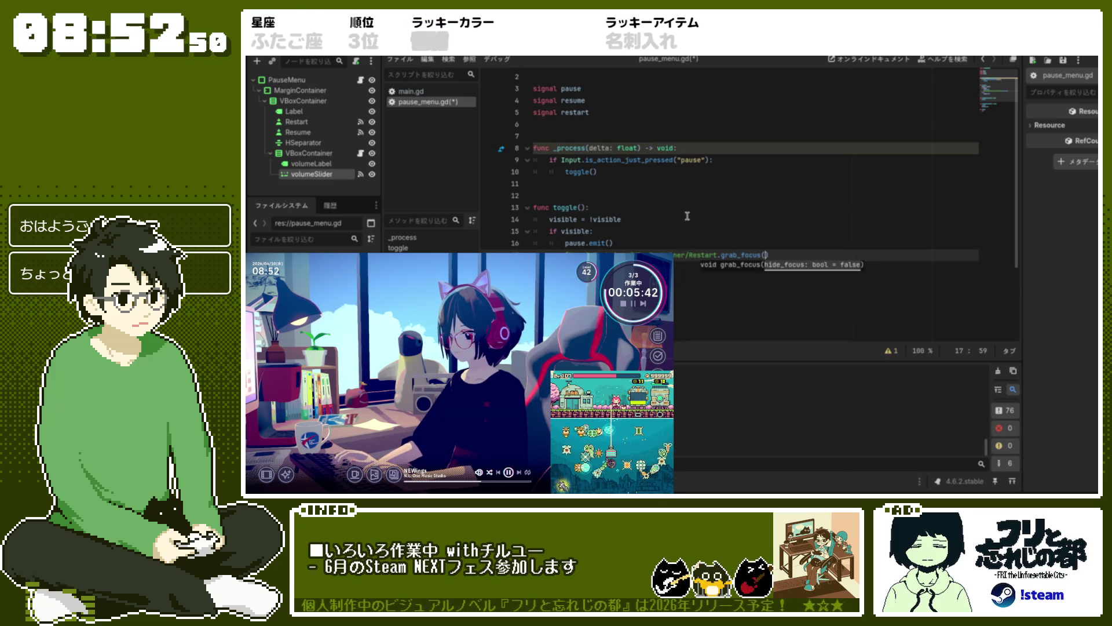
click(699, 197)
key(ctrl+s)
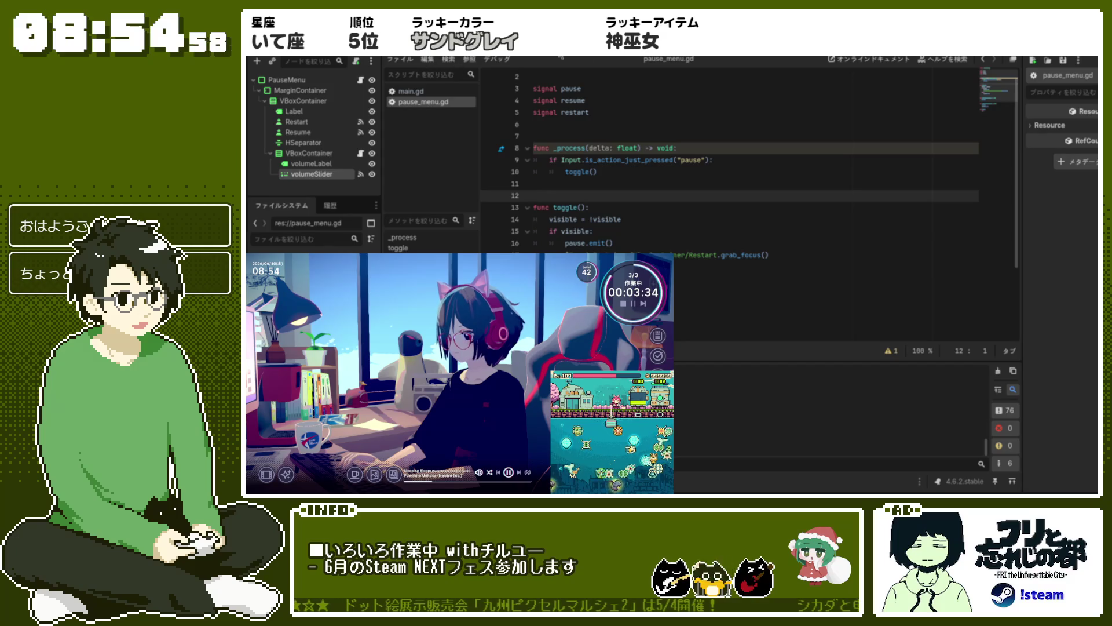
key(F5)
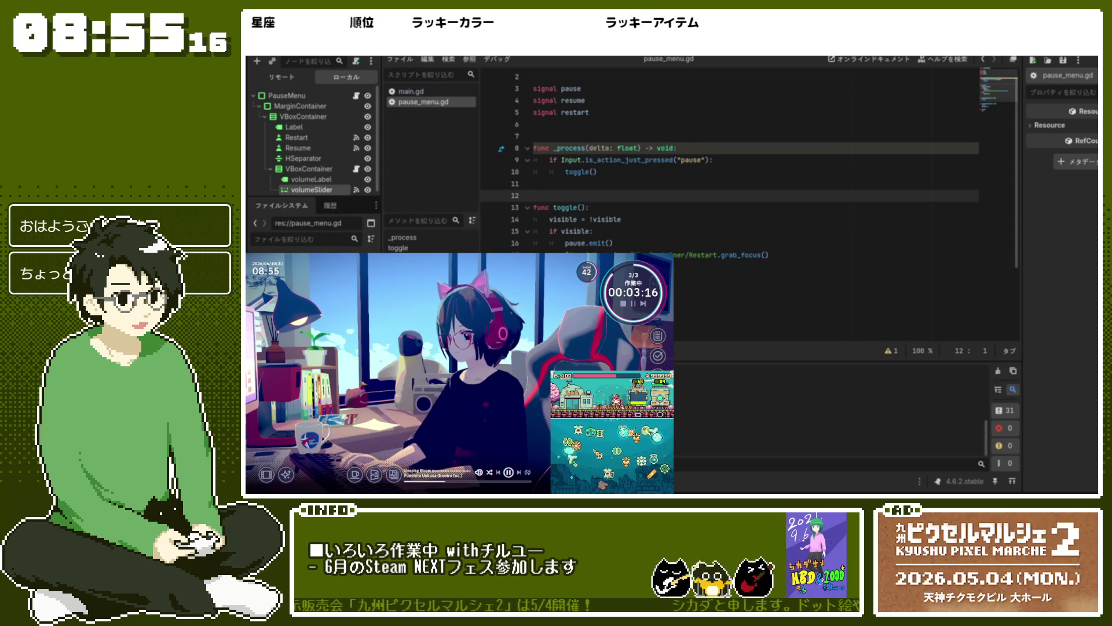
key(F8)
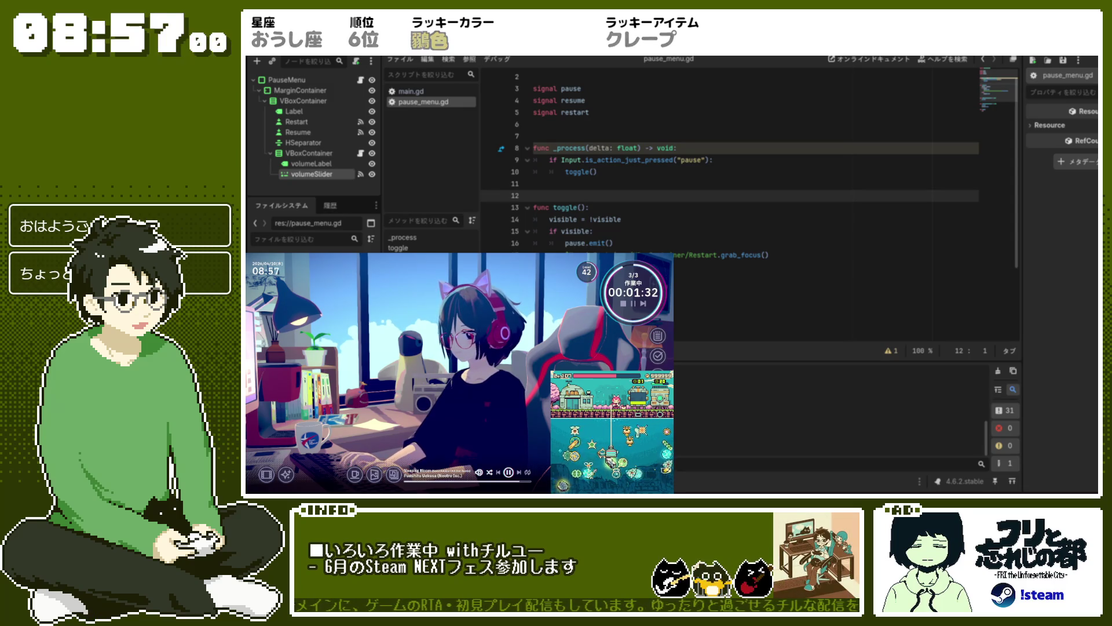
scroll(683, 265, up, 1)
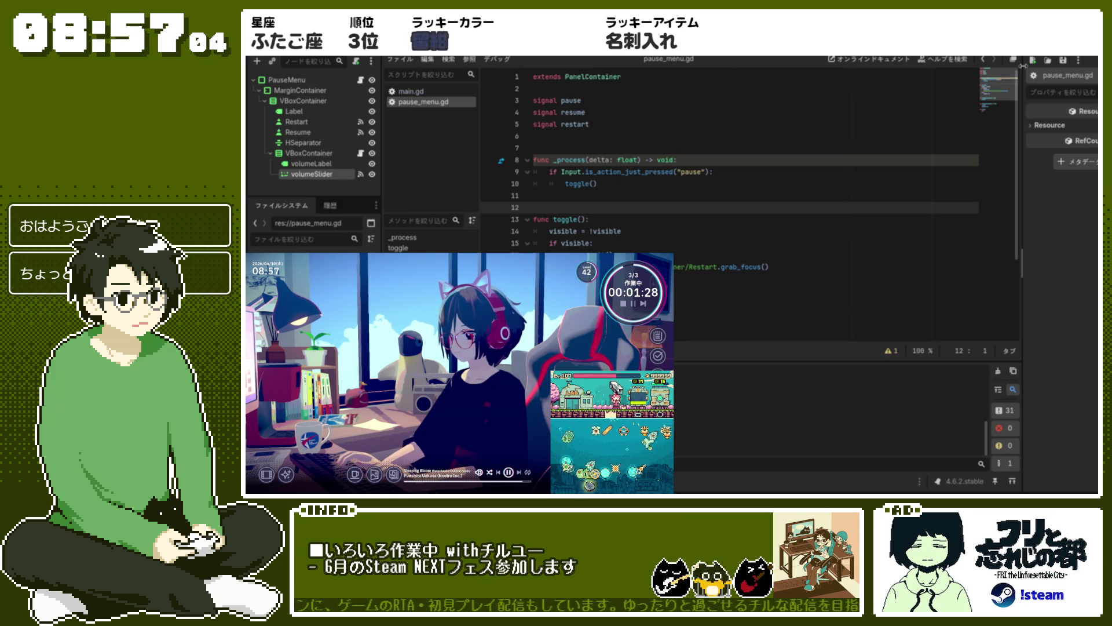
key(ctrl+F1)
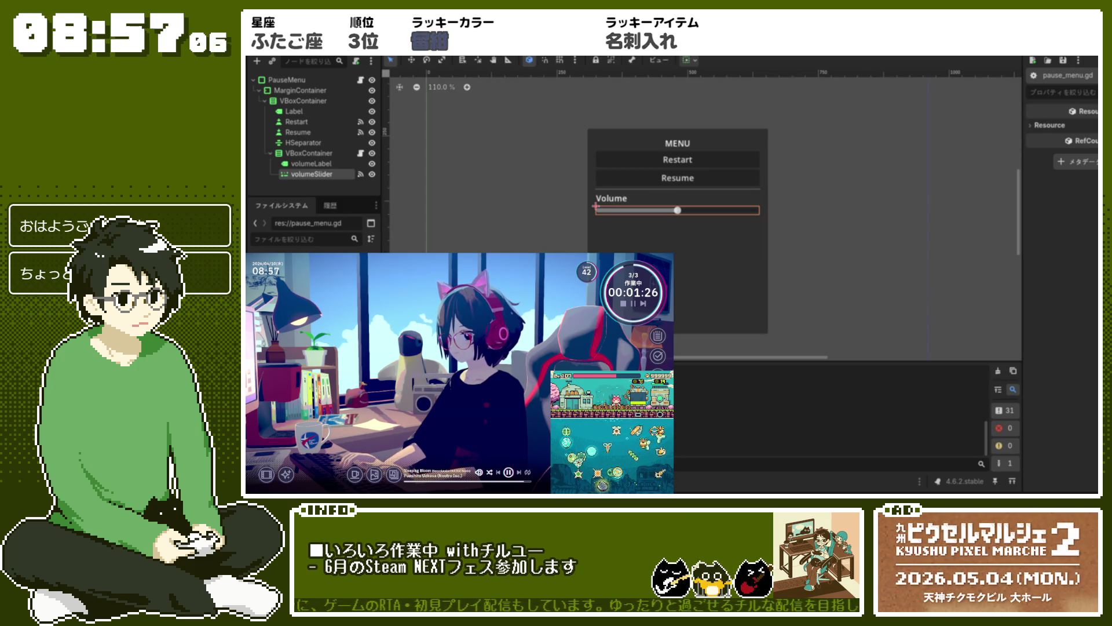
Zoom and pan the 2D viewport to frame the pause menu layout.
scroll(881, 221, up, 2)
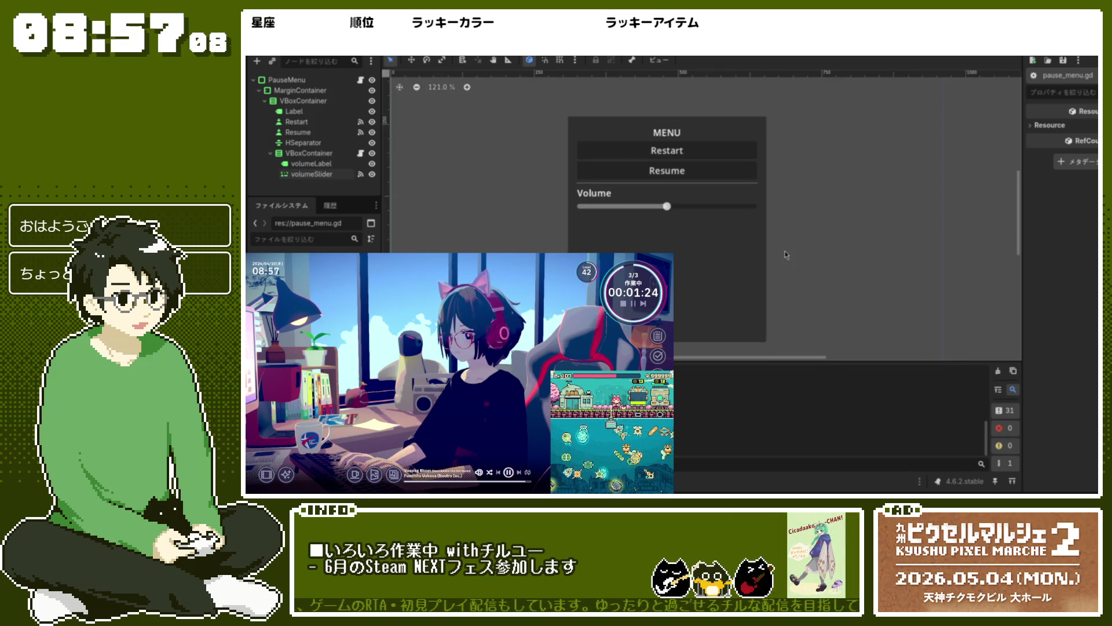
scroll(727, 268, up, 1)
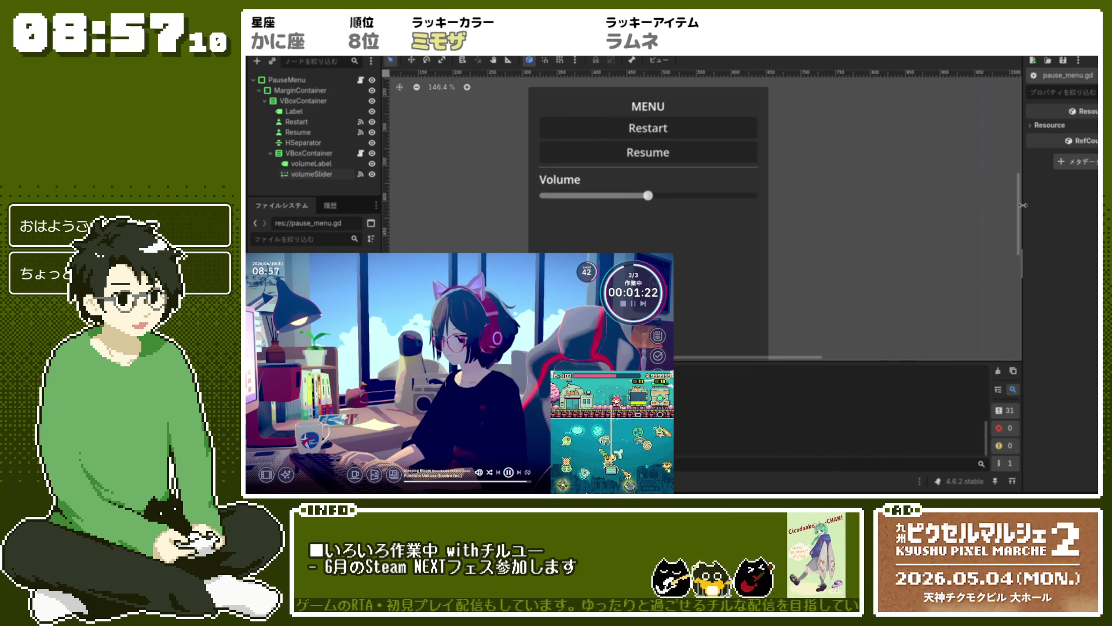
drag(1016, 213, 1021, 216)
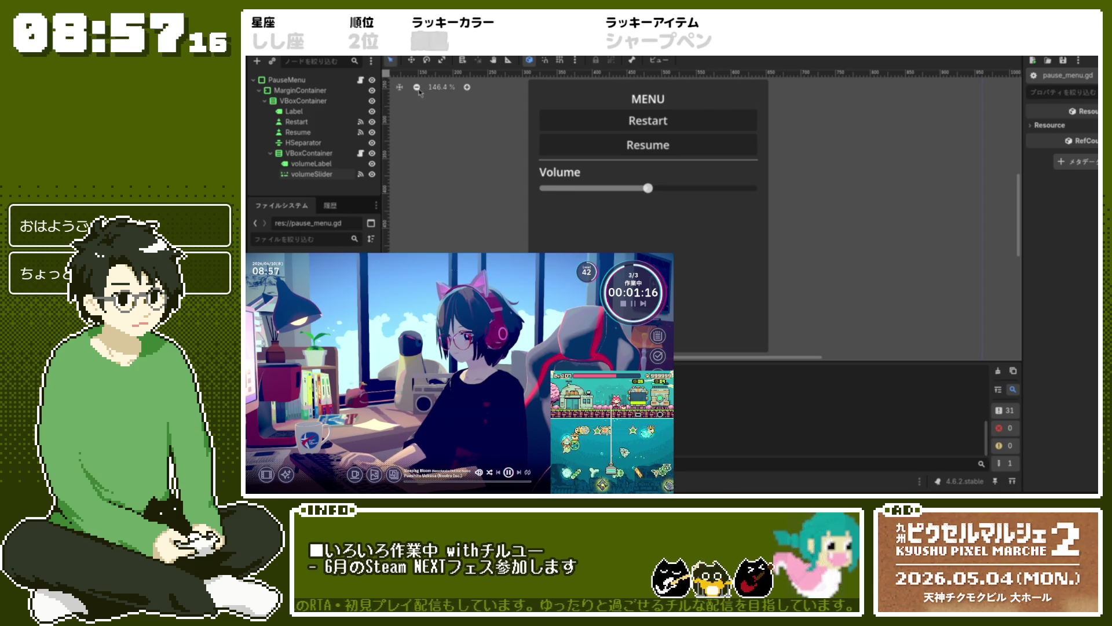
click(416, 87)
scroll(595, 197, up, 4)
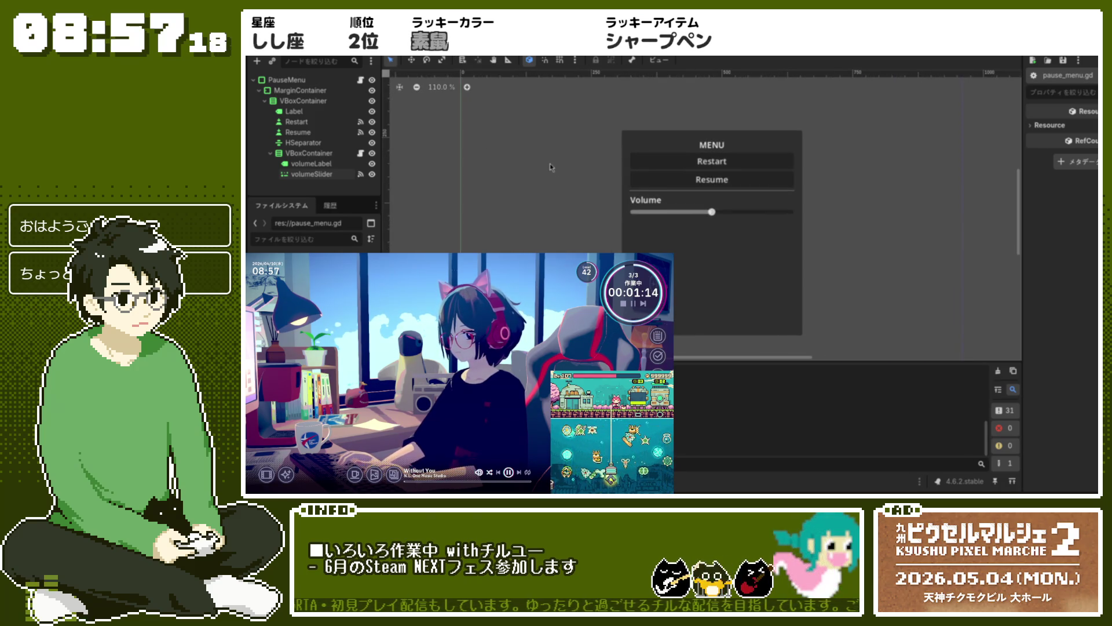
drag(580, 193, 559, 173)
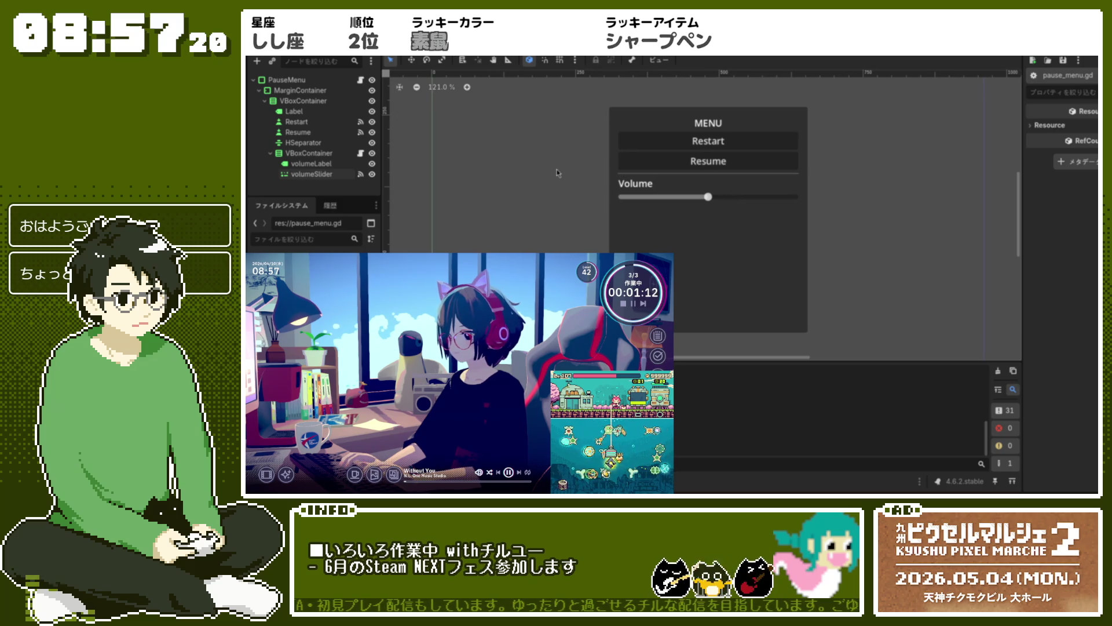